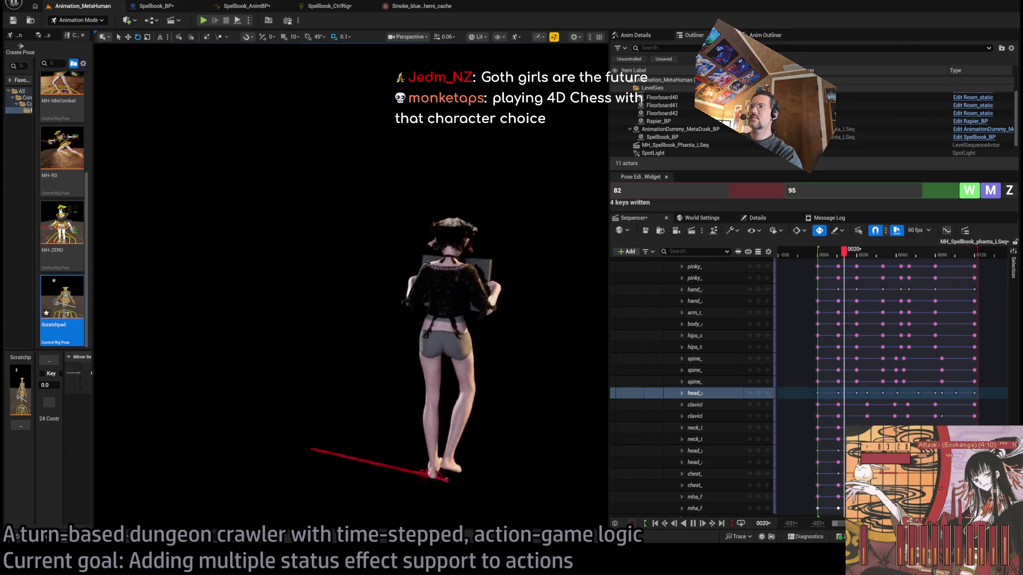
Pause playback and rewind the spellbook sequence to frame 0014.
{"action": "key", "text": "space"}
{"action": "left_click_drag", "start_coordinate": [873, 255], "coordinate": [836, 254]}
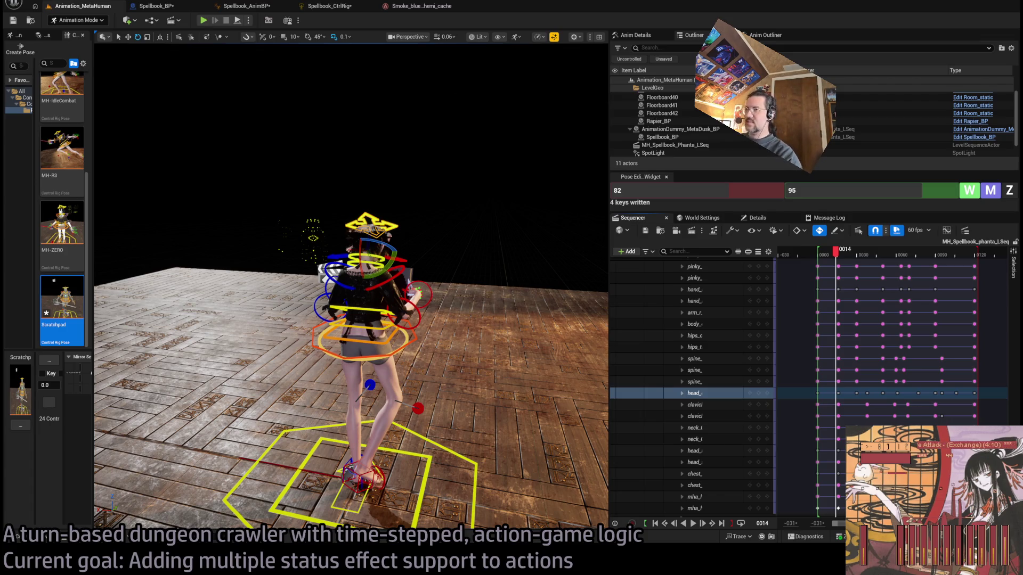
{"action": "key", "text": "alt+Tab"}
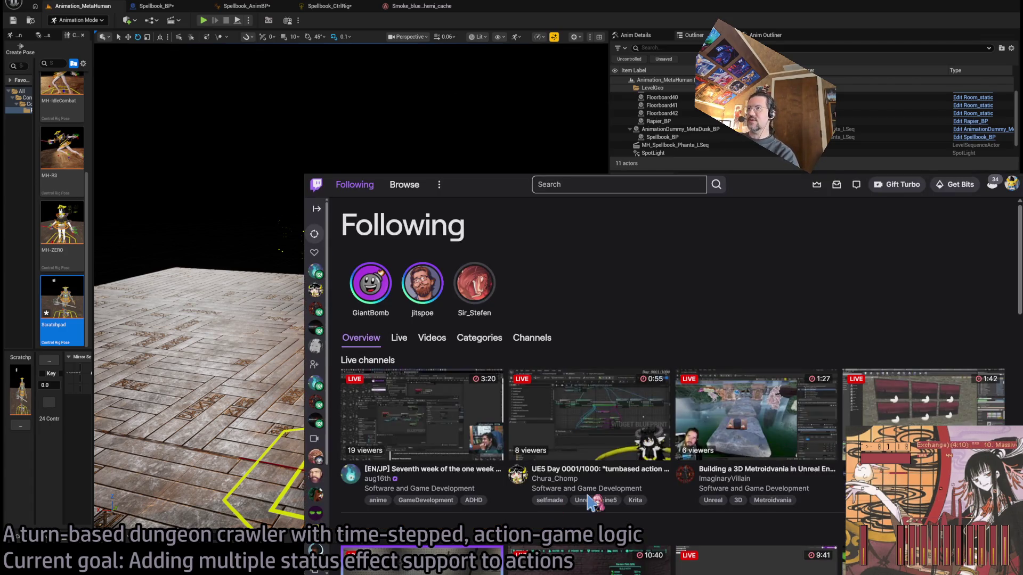
{"action": "key", "text": "alt+Tab"}
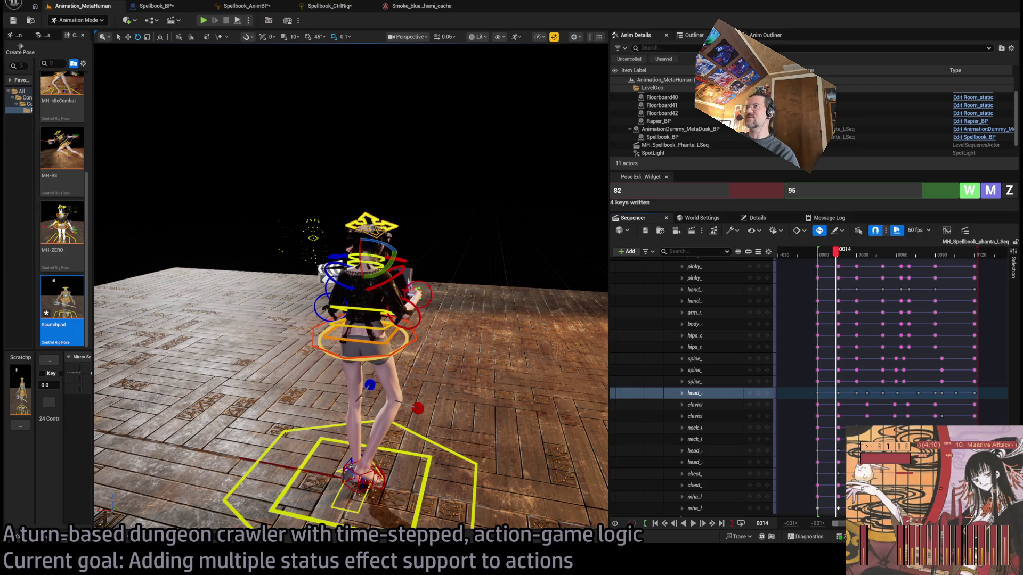
Scrub through the spellbook animation to frame 0085, zoom the timeline, and park at frame 0150.
{"action": "mouse_move", "coordinate": [836, 250]}
{"action": "left_mouse_down"}
{"action": "mouse_move", "coordinate": [981, 250]}
{"action": "mouse_move", "coordinate": [820, 264]}
{"action": "left_mouse_up"}
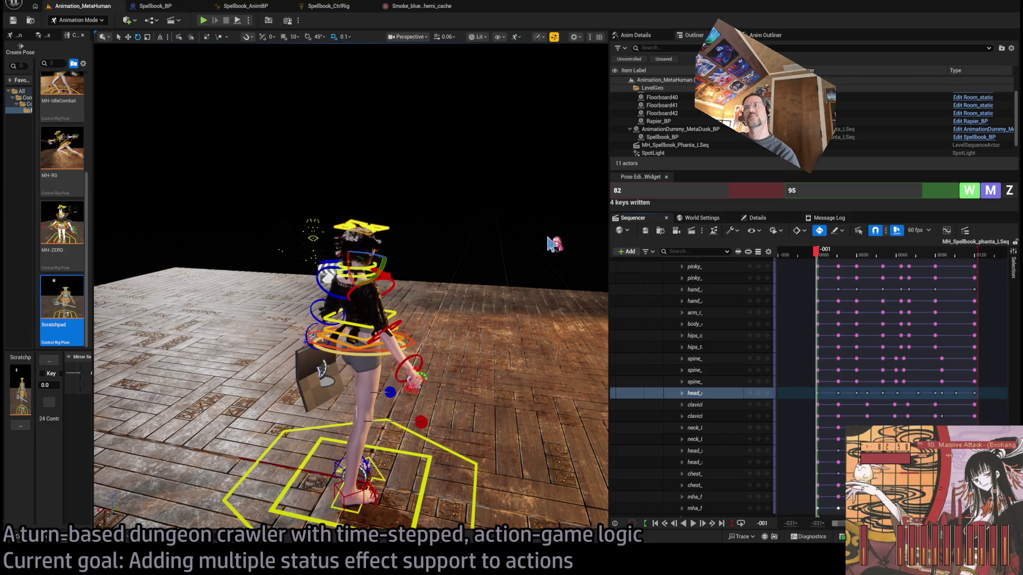
{"action": "left_click_drag", "start_coordinate": [823, 259], "coordinate": [979, 265]}
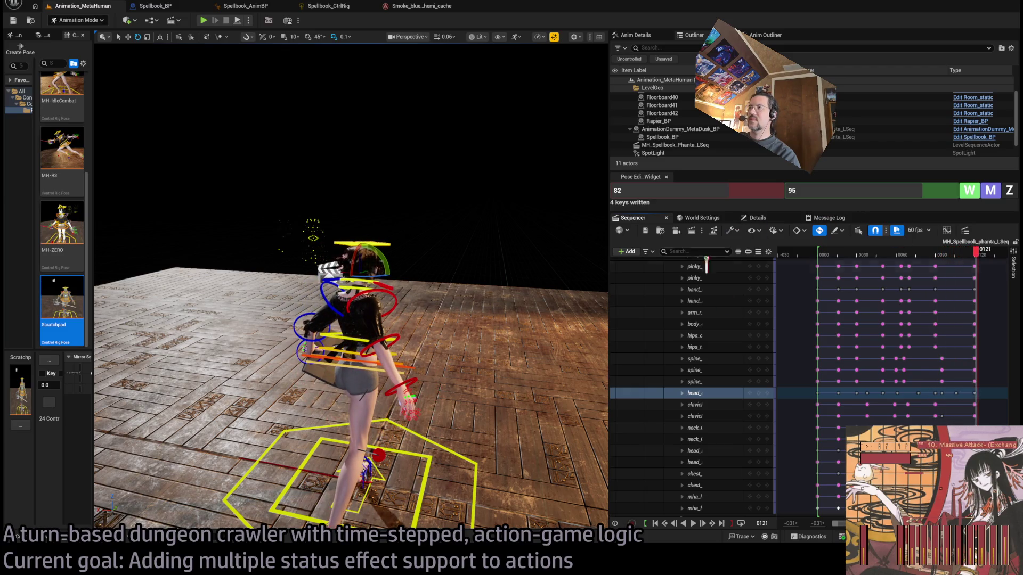
{"action": "scroll", "coordinate": [635, 281], "scroll_direction": "up", "scroll_amount": 10}
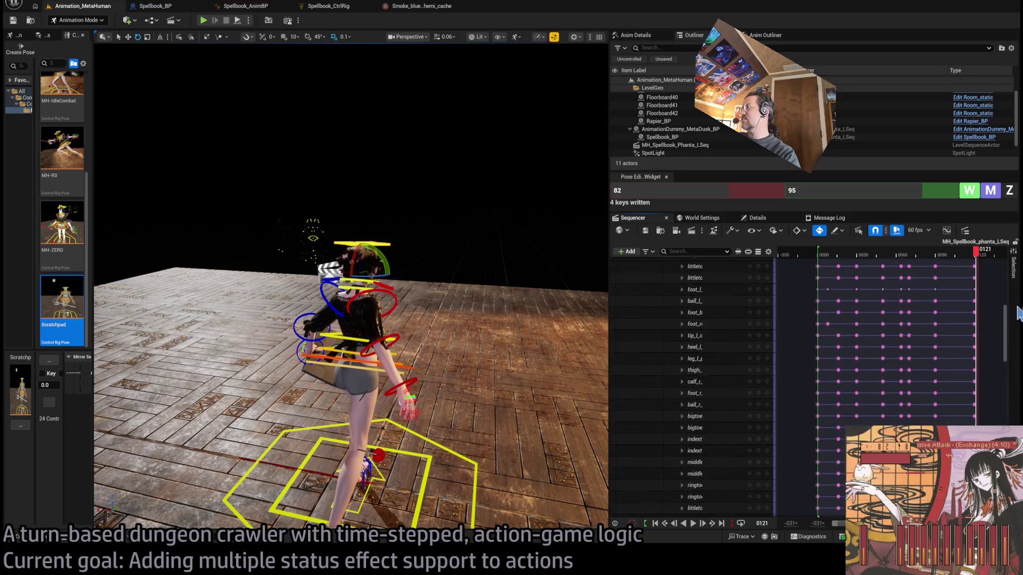
{"action": "scroll", "coordinate": [589, 354], "scroll_direction": "up", "scroll_amount": 10}
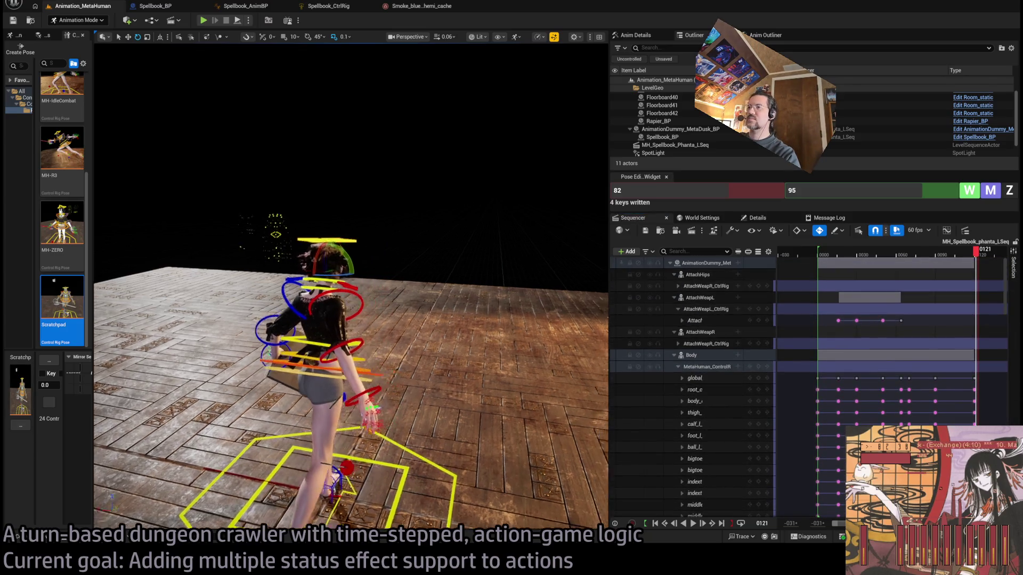
{"action": "scroll", "coordinate": [351, 394], "scroll_direction": "down", "scroll_amount": 8}
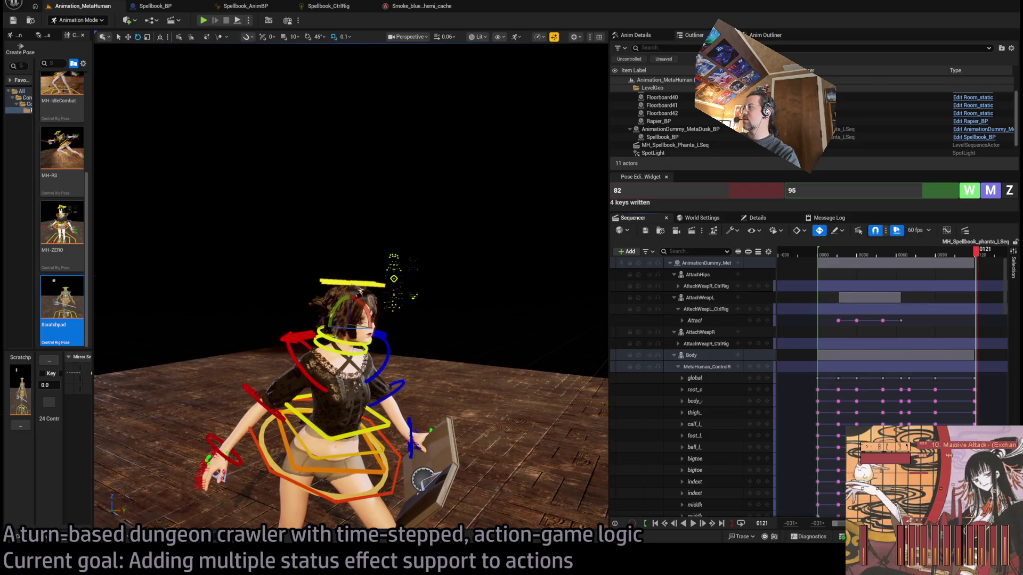
{"action": "scroll", "coordinate": [905, 261], "scroll_direction": "down", "scroll_amount": 2}
{"action": "mouse_move", "coordinate": [906, 256]}
{"action": "left_mouse_down"}
{"action": "mouse_move", "coordinate": [889, 265]}
{"action": "mouse_move", "coordinate": [944, 257]}
{"action": "mouse_move", "coordinate": [902, 262]}
{"action": "mouse_move", "coordinate": [919, 264]}
{"action": "left_mouse_up"}
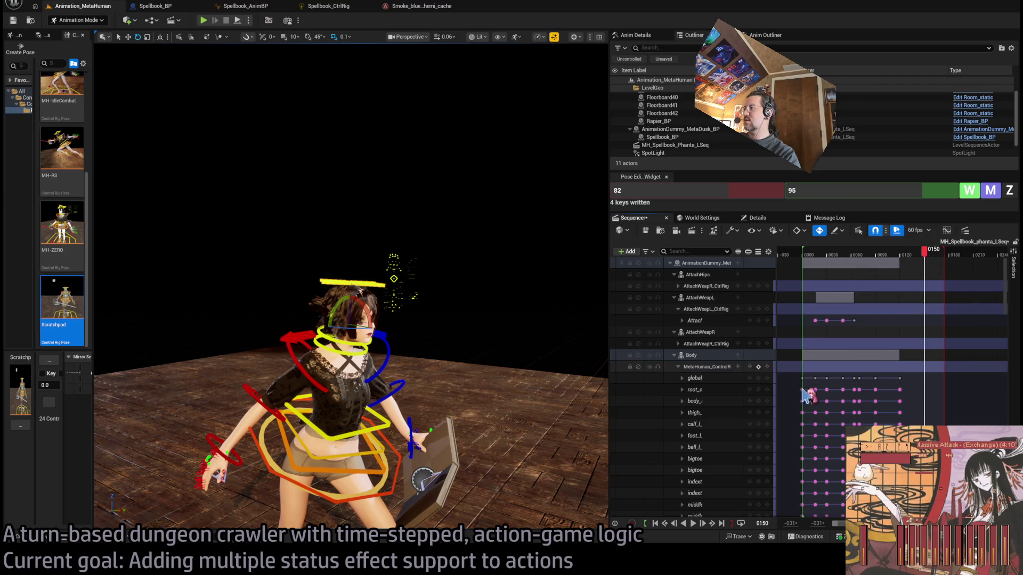
Key all control rig channels at frame 0150 and select the body control tracks.
{"action": "key", "text": "Return"}
{"action": "left_click", "coordinate": [708, 380]}
{"action": "left_click_drag", "start_coordinate": [1009, 309], "coordinate": [1011, 318]}
{"action": "scroll", "coordinate": [1011, 318], "scroll_direction": "down", "scroll_amount": 10}
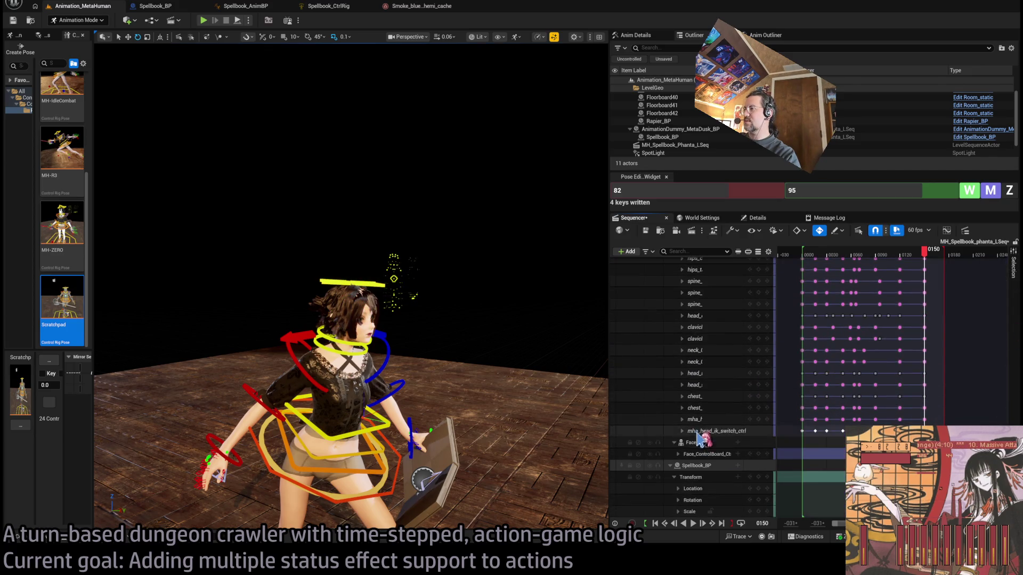
{"action": "left_click", "coordinate": [698, 431], "text": "shift"}
{"action": "scroll", "coordinate": [87, 229], "scroll_direction": "up", "scroll_amount": 3}
{"action": "left_click_drag", "start_coordinate": [88, 230], "coordinate": [88, 249]}
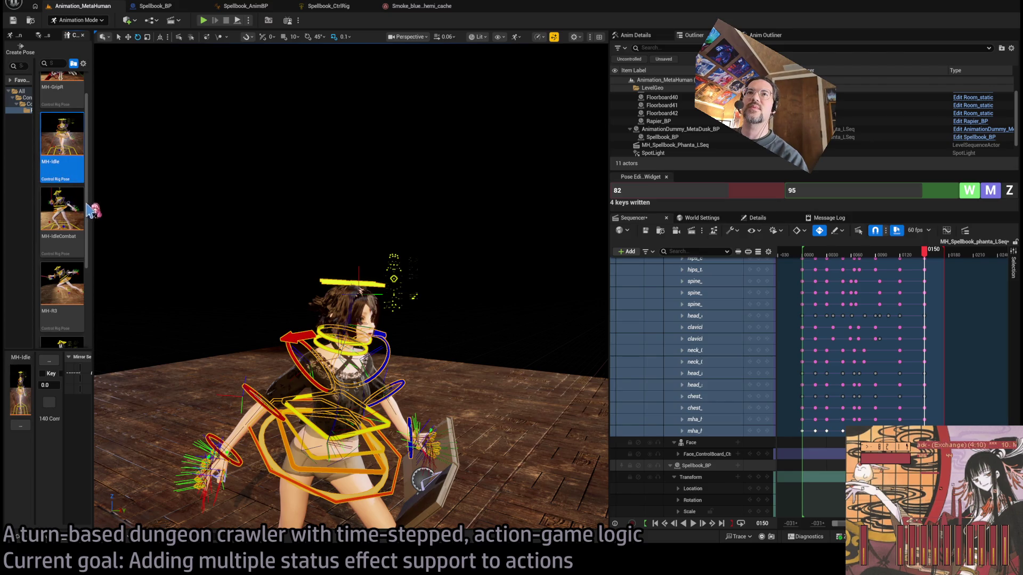
Apply the MH-Idle pose to the character, then frame her right hand and index finger control.
{"action": "left_click_drag", "start_coordinate": [139, 218], "coordinate": [471, 323]}
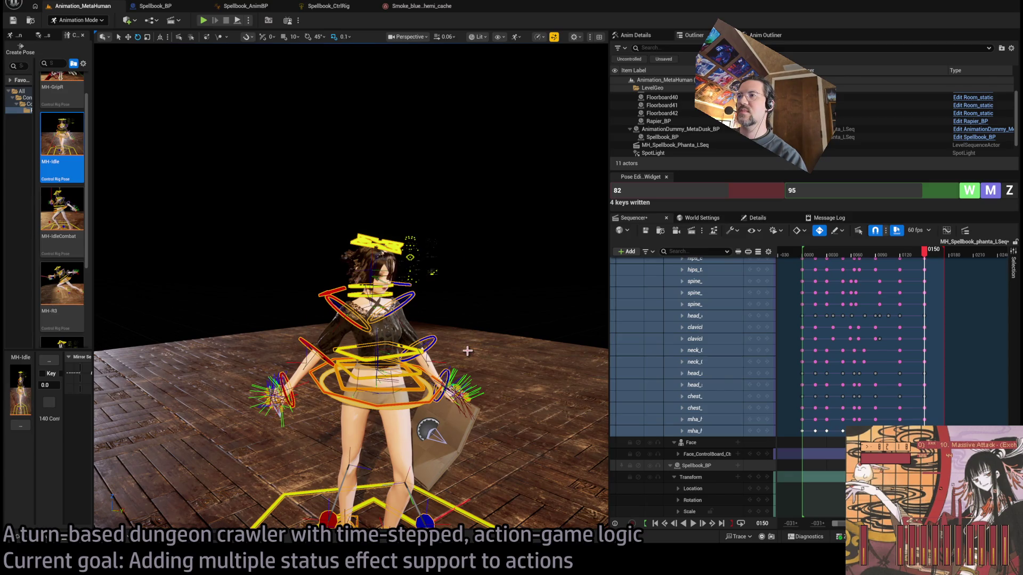
{"action": "key", "text": "ctrl+z"}
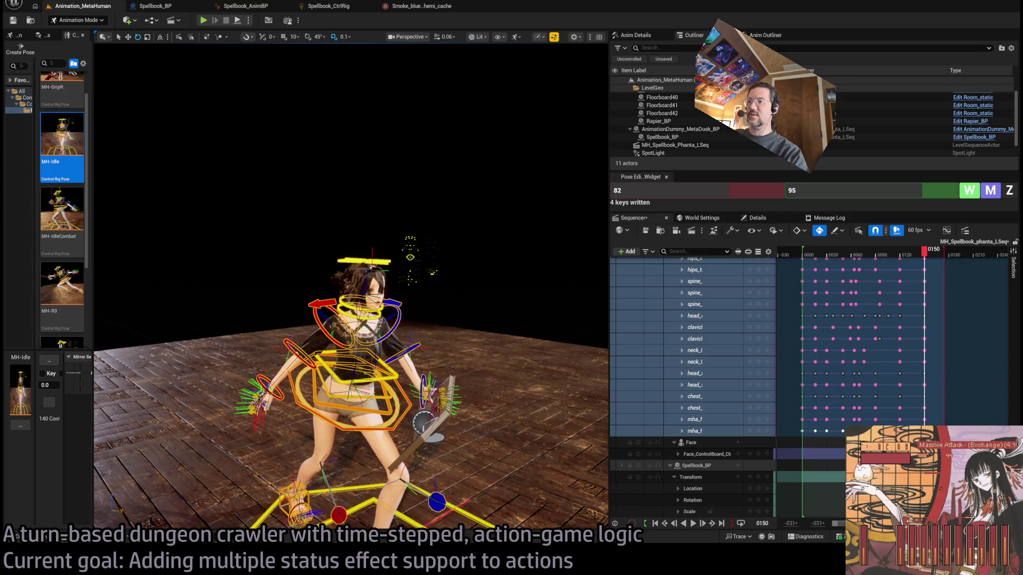
{"action": "scroll", "coordinate": [351, 286], "scroll_direction": "up", "scroll_amount": 10}
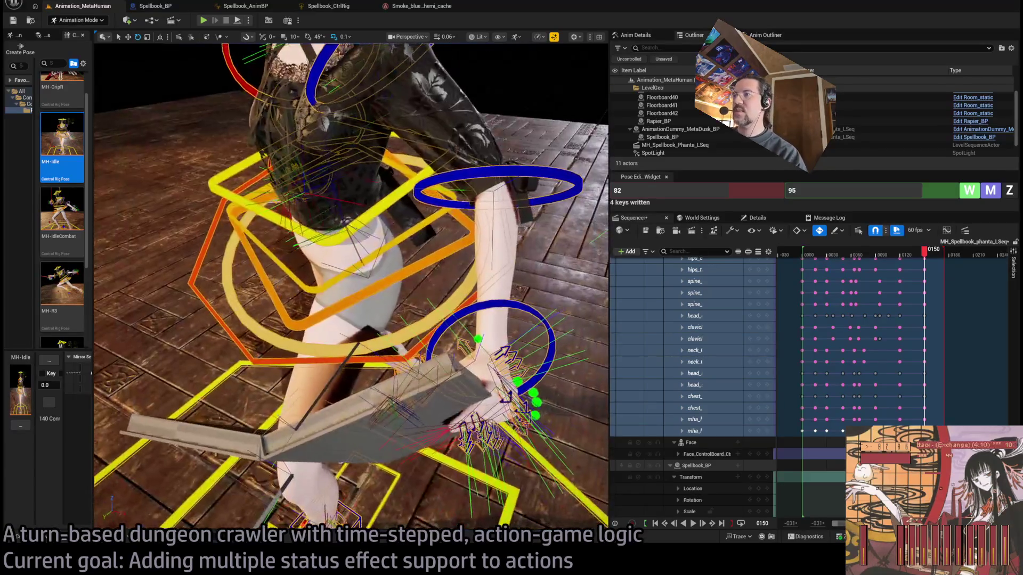
{"action": "key", "text": "f"}
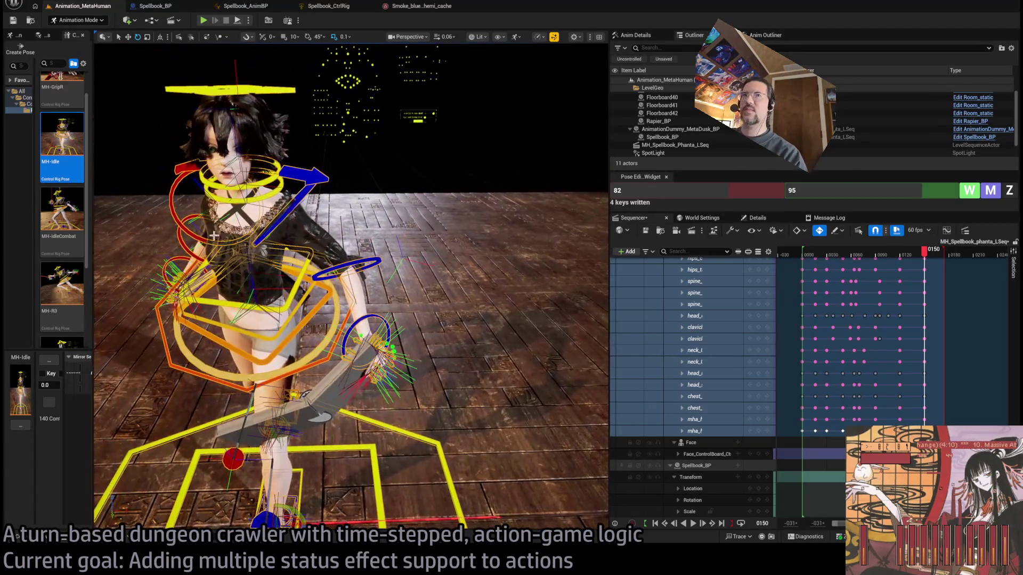
{"action": "double_click", "coordinate": [66, 143]}
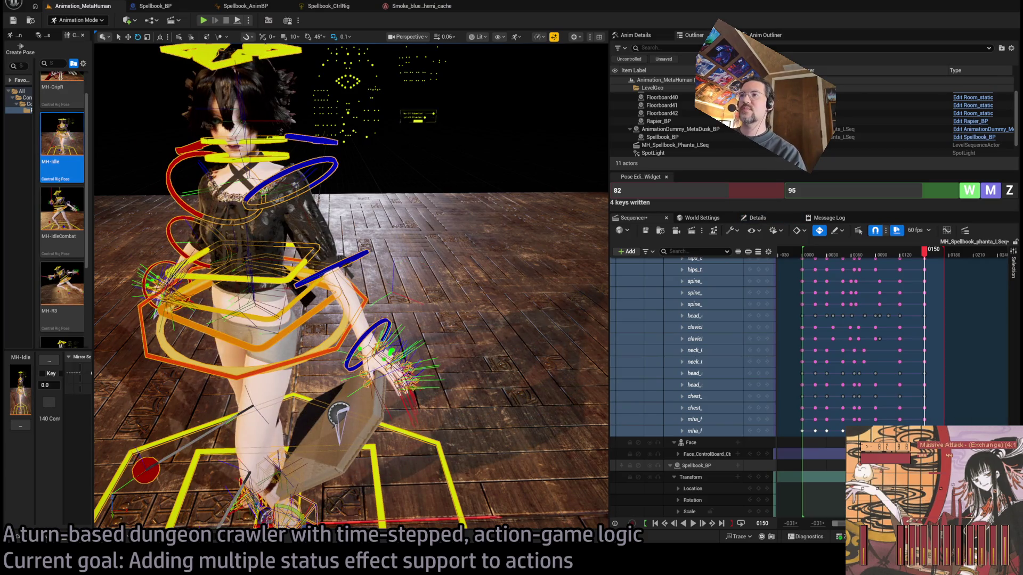
{"action": "key", "text": "f"}
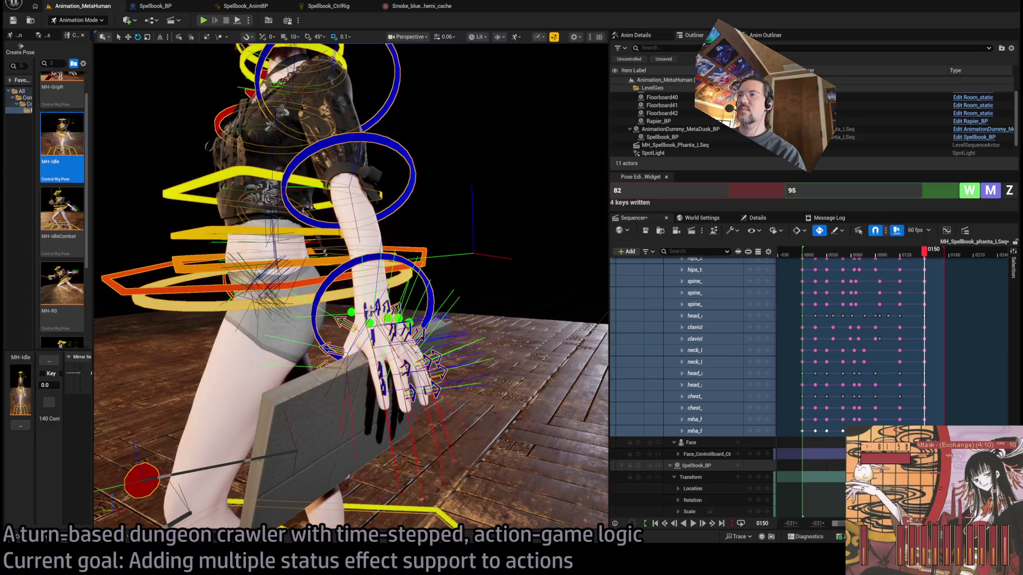
{"action": "left_click", "coordinate": [368, 314]}
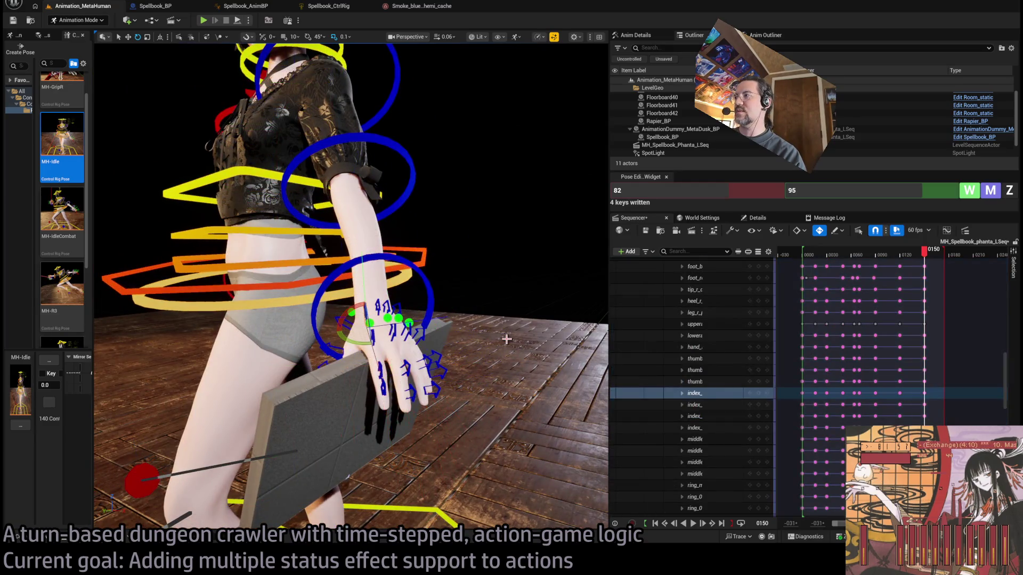
Select the finger control tracks from the index down to the last pinky track.
{"action": "left_click", "coordinate": [708, 359]}
{"action": "scroll", "coordinate": [708, 373], "scroll_direction": "down", "scroll_amount": 5}
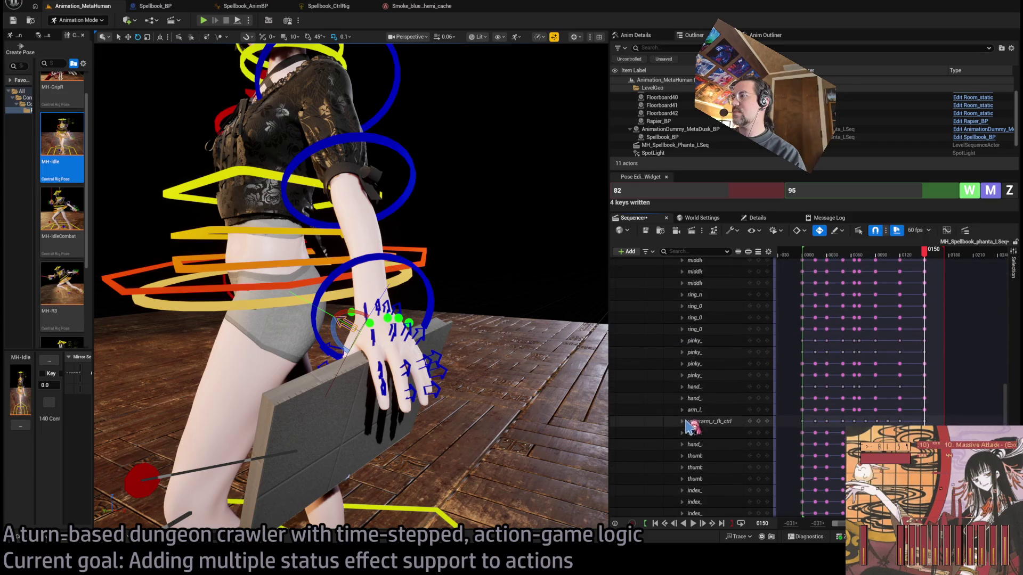
{"action": "scroll", "coordinate": [716, 373], "scroll_direction": "up", "scroll_amount": 1}
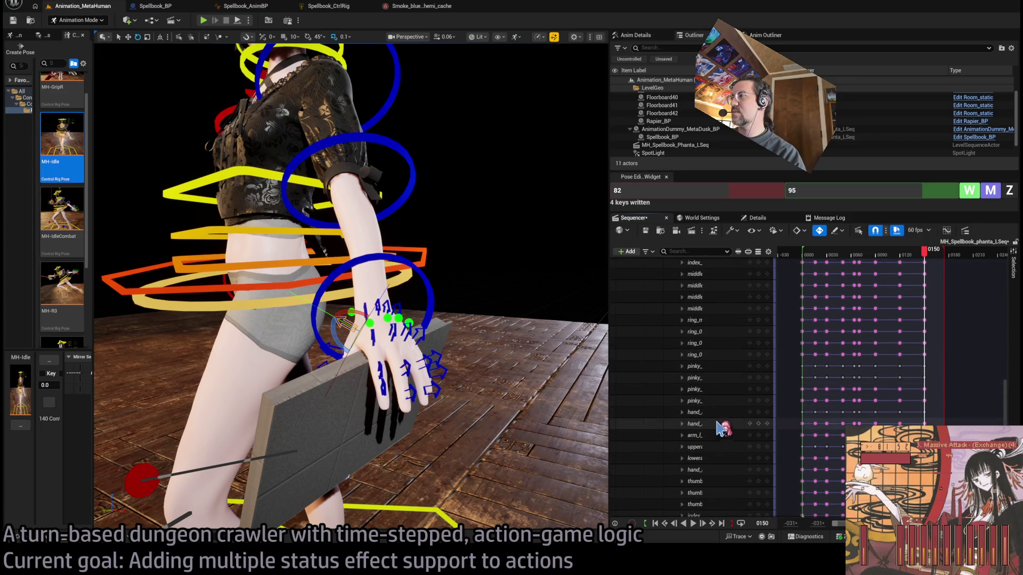
{"action": "scroll", "coordinate": [725, 398], "scroll_direction": "up", "scroll_amount": 3}
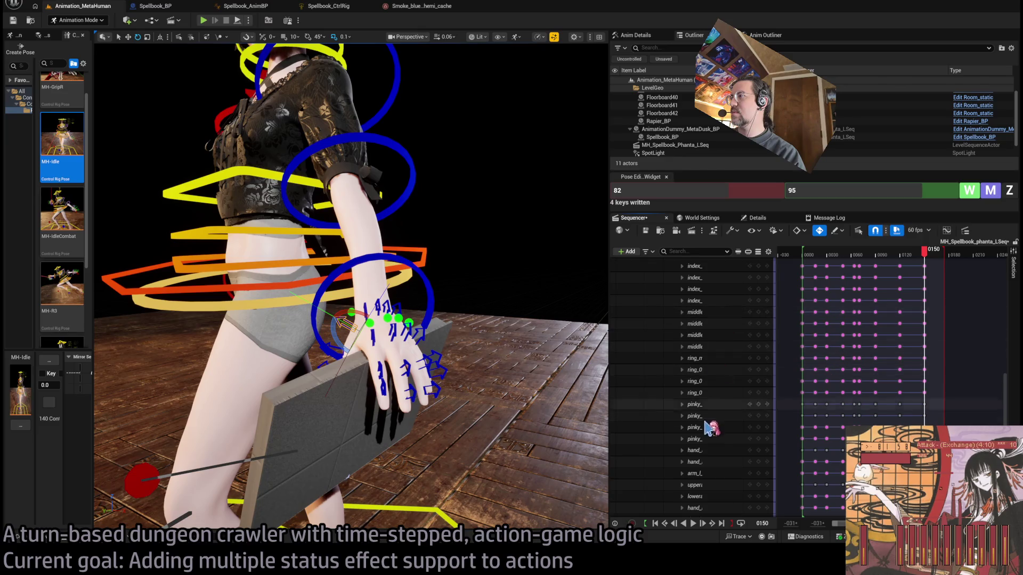
{"action": "left_click", "coordinate": [708, 430], "text": "shift"}
{"action": "left_click", "coordinate": [710, 439], "text": "shift"}
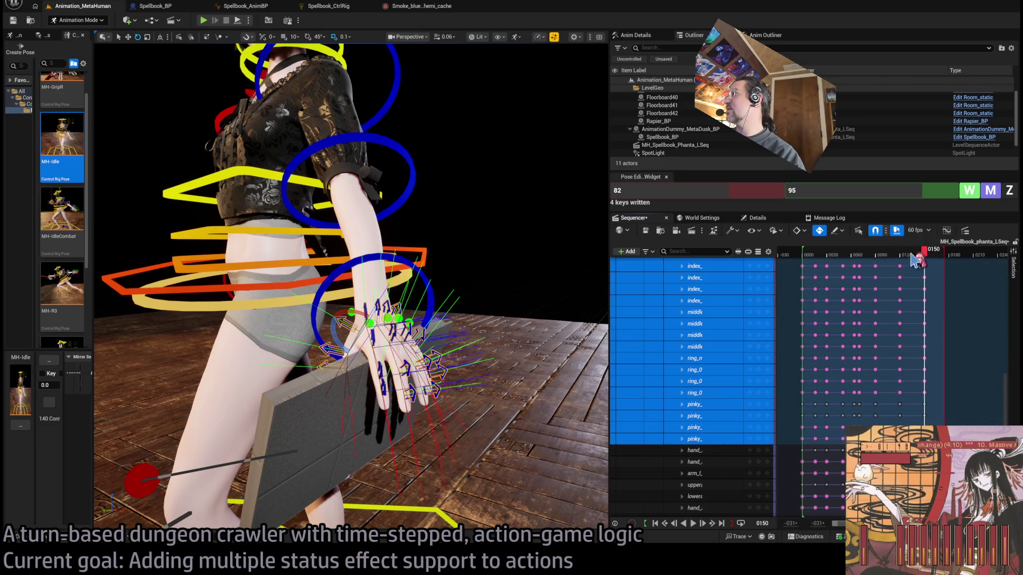
Set the Pose widget to 120 and 150, write the finger keys, and play back.
{"action": "left_click", "coordinate": [762, 192]}
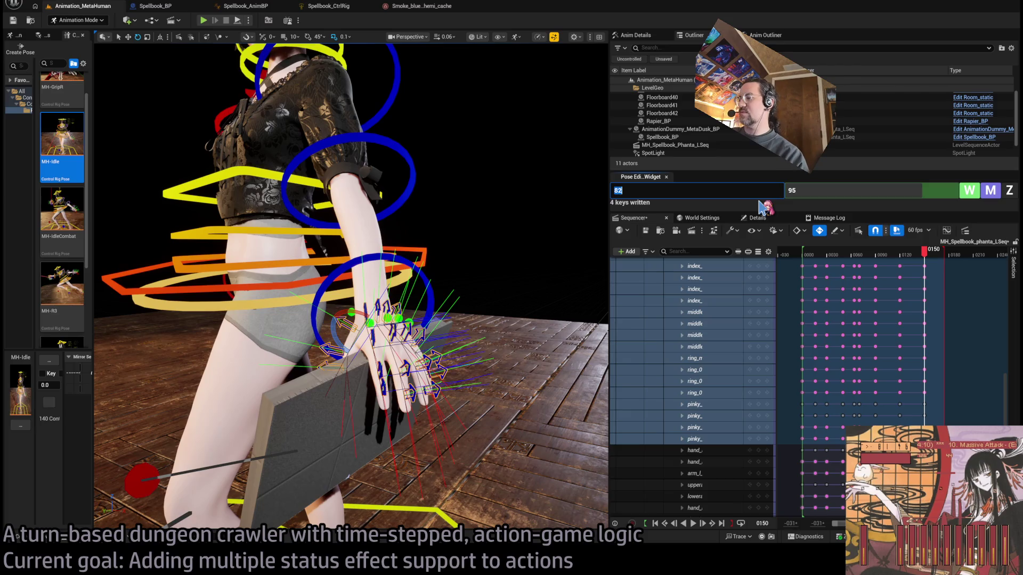
{"action": "type", "text": "120"}
{"action": "key", "text": "Tab"}
{"action": "type", "text": "150"}
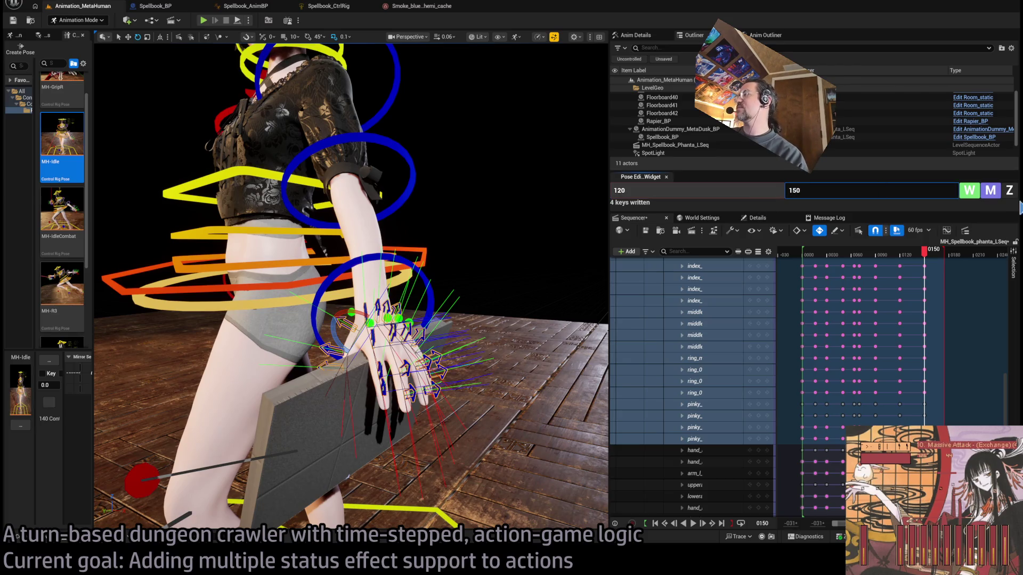
{"action": "left_click", "coordinate": [969, 190]}
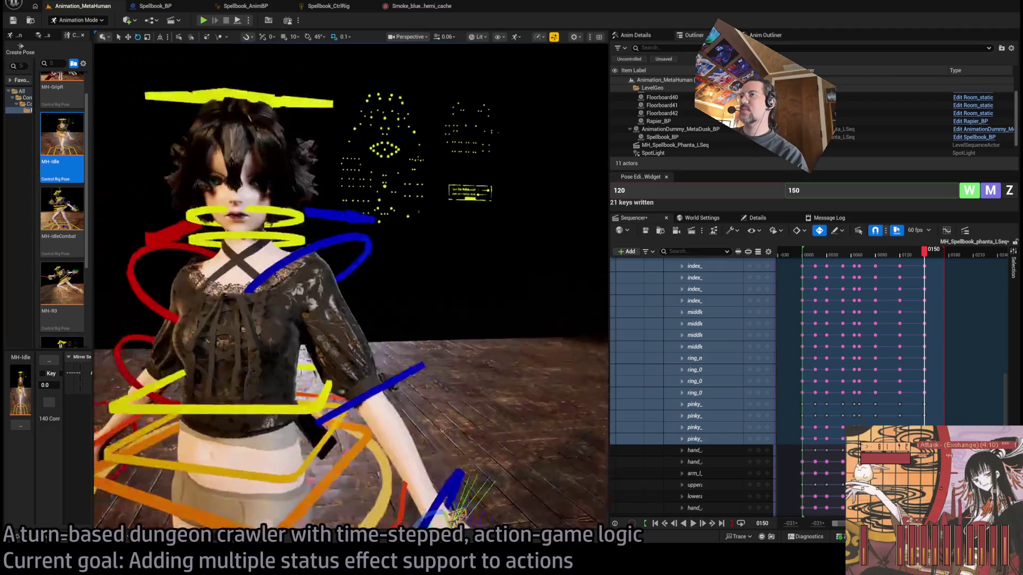
{"action": "mouse_move", "coordinate": [924, 251]}
{"action": "left_mouse_down"}
{"action": "mouse_move", "coordinate": [877, 260]}
{"action": "mouse_move", "coordinate": [920, 261]}
{"action": "left_mouse_up"}
{"action": "key", "text": "space"}
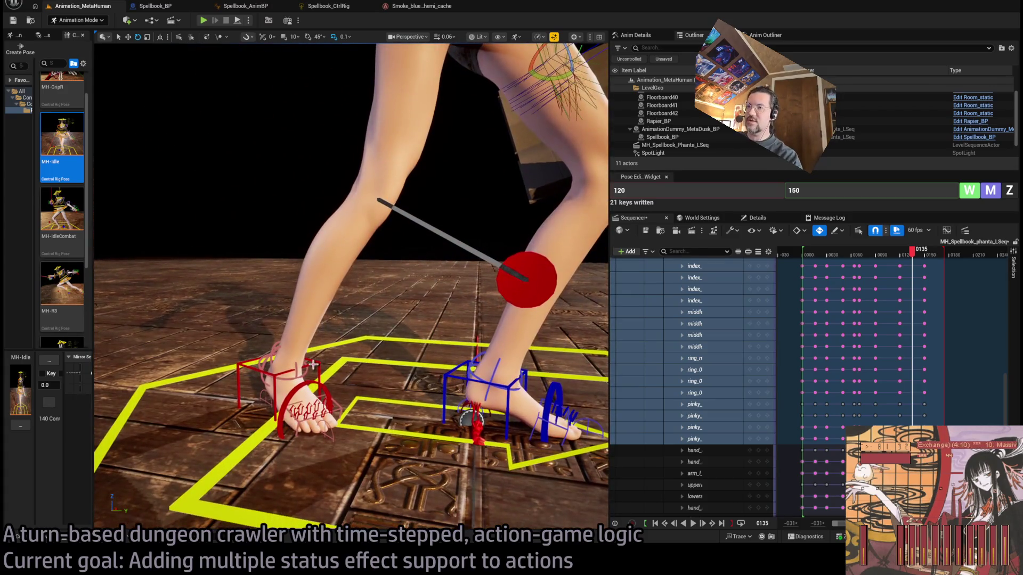
Point the right foot's toes down and zero the rig controls at frame 135.
{"action": "left_click", "coordinate": [346, 372]}
{"action": "left_click_drag", "start_coordinate": [287, 356], "coordinate": [276, 300]}
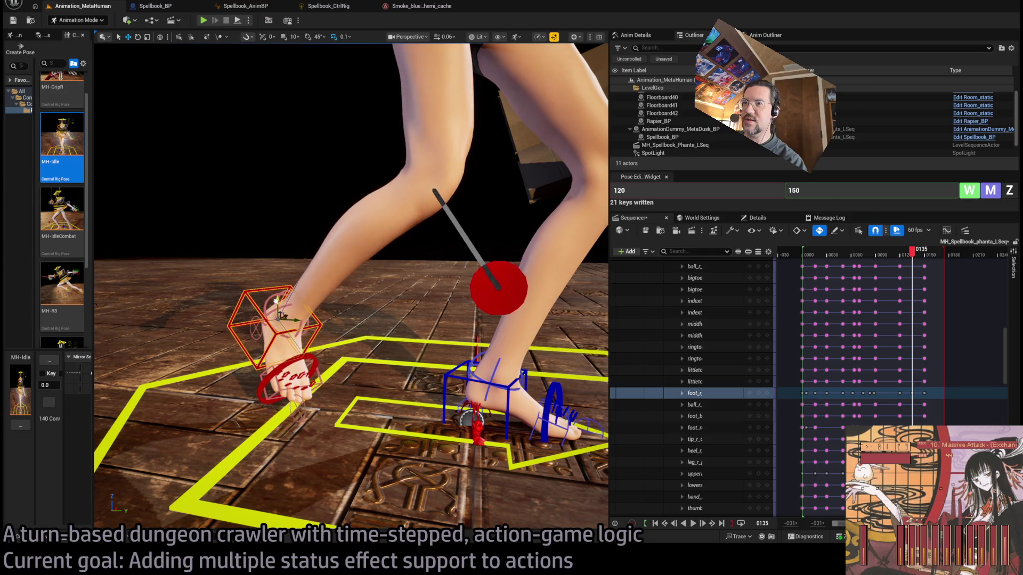
{"action": "left_click", "coordinate": [282, 300]}
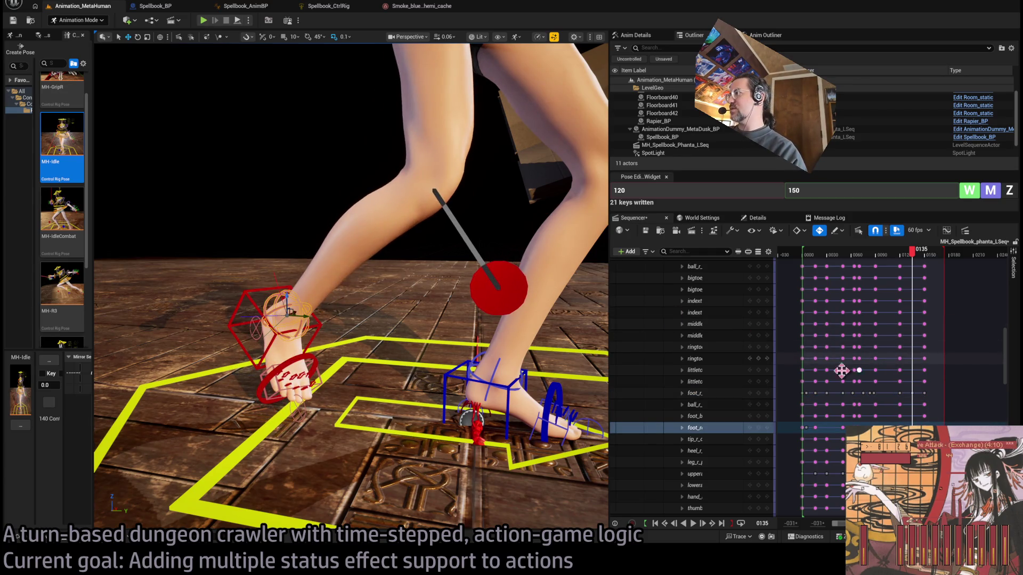
{"action": "left_click", "coordinate": [869, 192]}
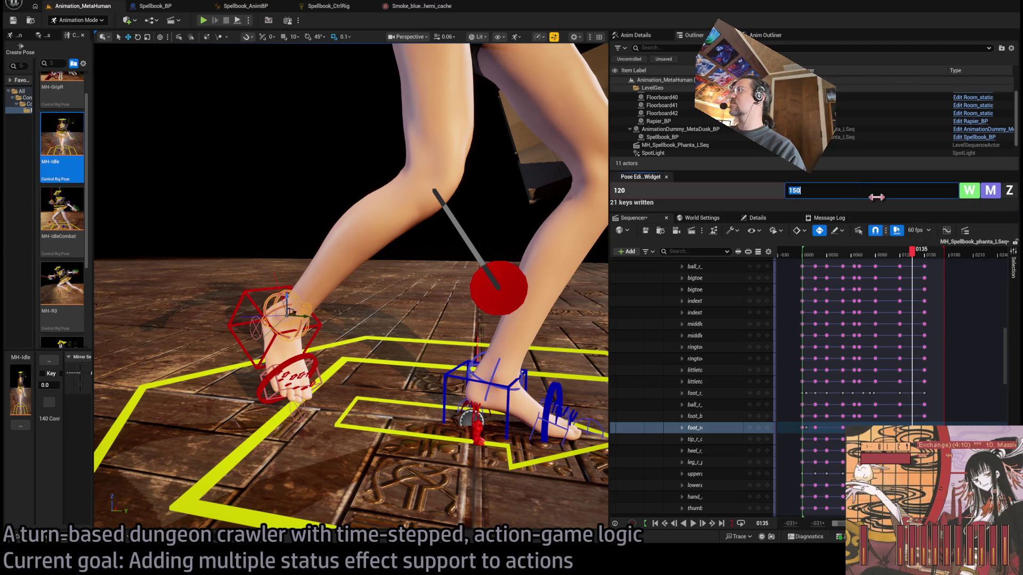
{"action": "type", "text": "135"}
{"action": "left_click", "coordinate": [1009, 191]}
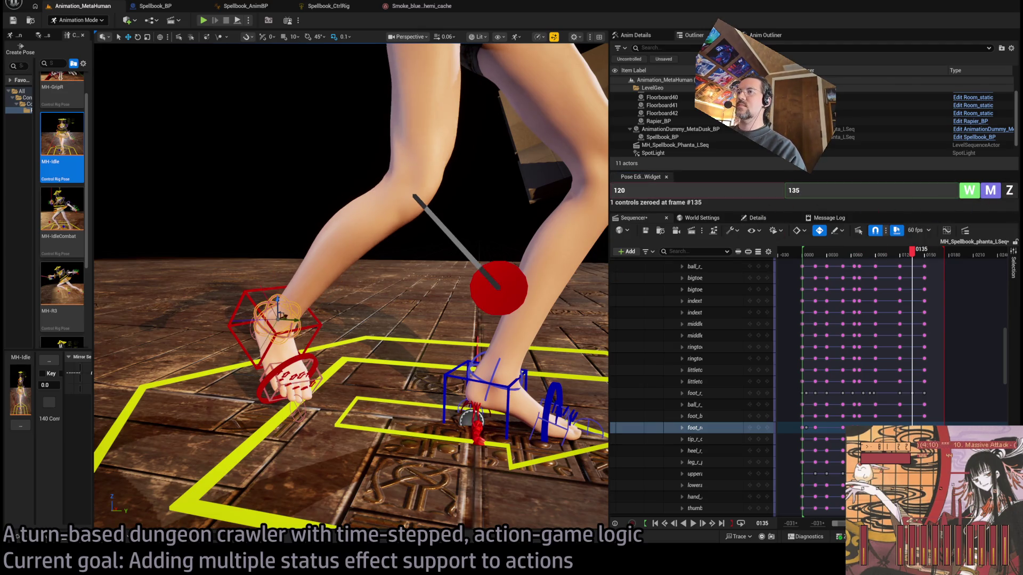
{"action": "scroll", "coordinate": [282, 316], "scroll_direction": "down", "scroll_amount": 5}
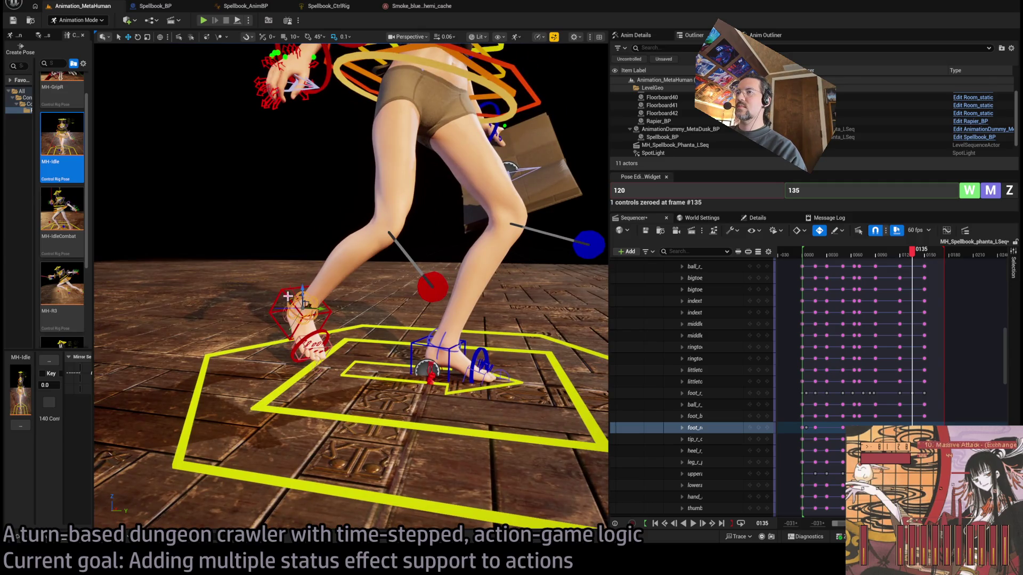
Rotate the right foot IK control to about 26.31 degrees, then rewind to frame 0000.
{"action": "left_click", "coordinate": [312, 296]}
{"action": "left_click_drag", "start_coordinate": [317, 292], "coordinate": [320, 307]}
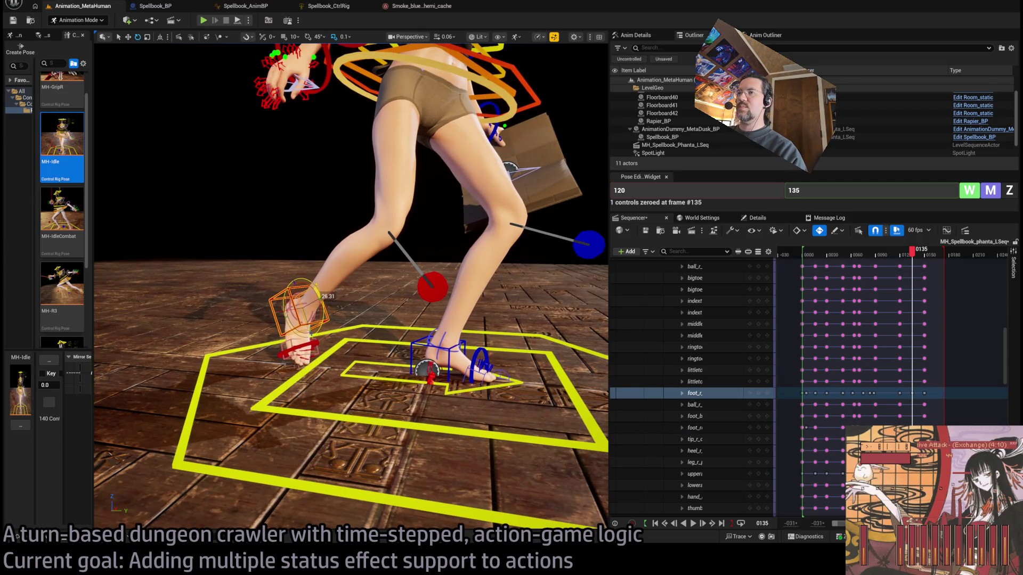
{"action": "mouse_move", "coordinate": [927, 259]}
{"action": "left_mouse_down"}
{"action": "mouse_move", "coordinate": [811, 288]}
{"action": "mouse_move", "coordinate": [800, 317]}
{"action": "left_mouse_up"}
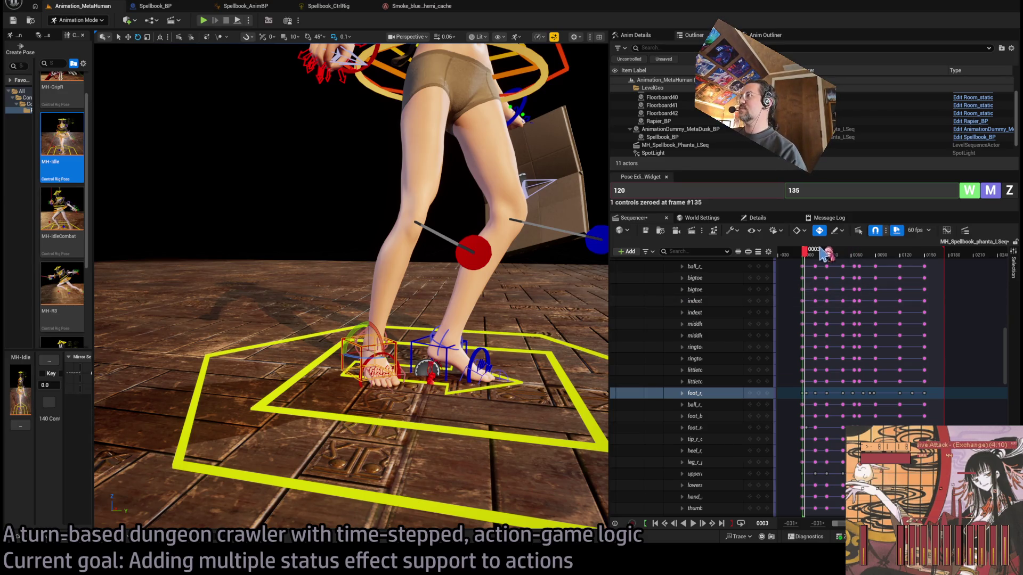
{"action": "left_click_drag", "start_coordinate": [810, 260], "coordinate": [802, 261]}
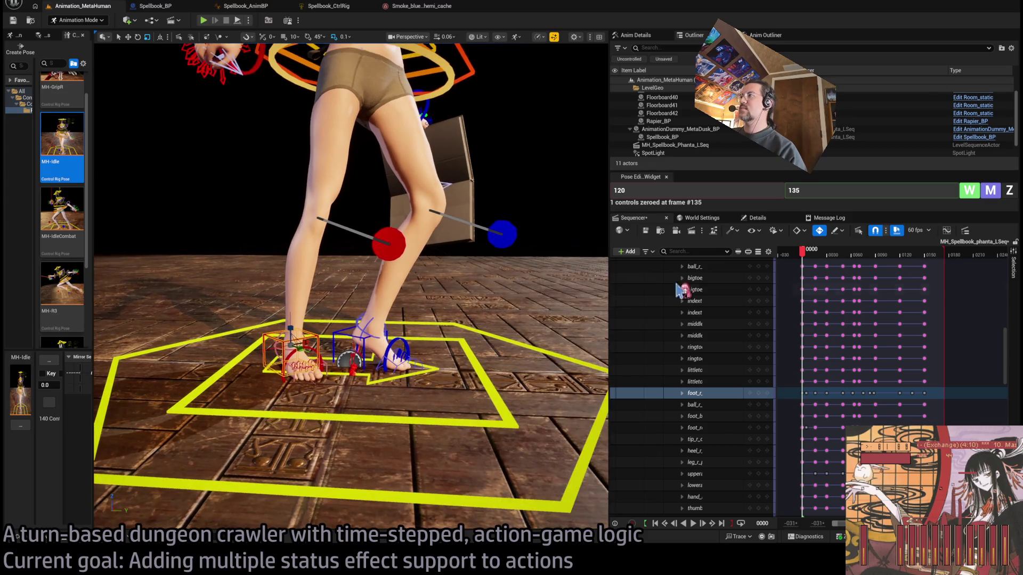
{"action": "key", "text": "space"}
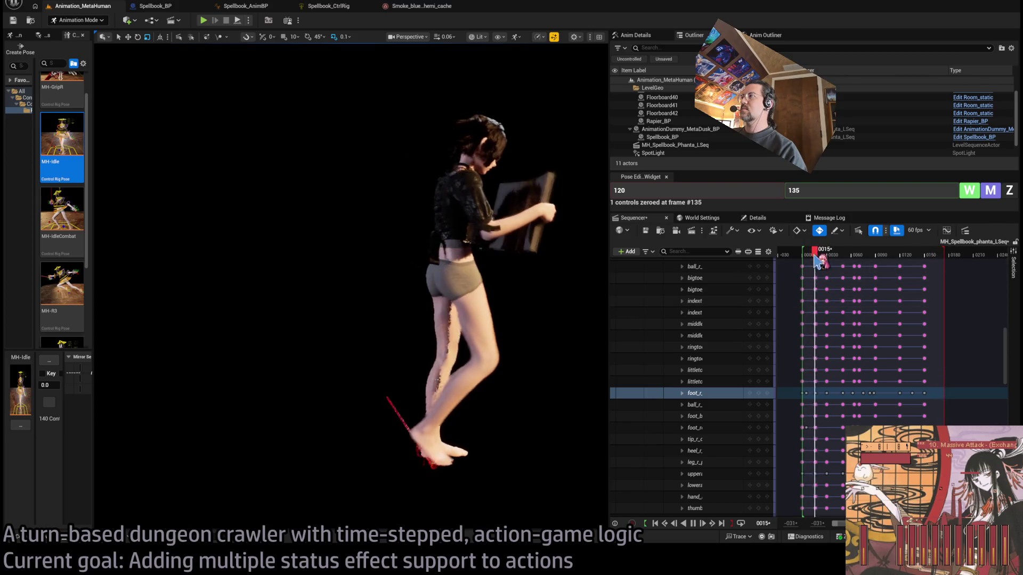
{"action": "left_click", "coordinate": [865, 254]}
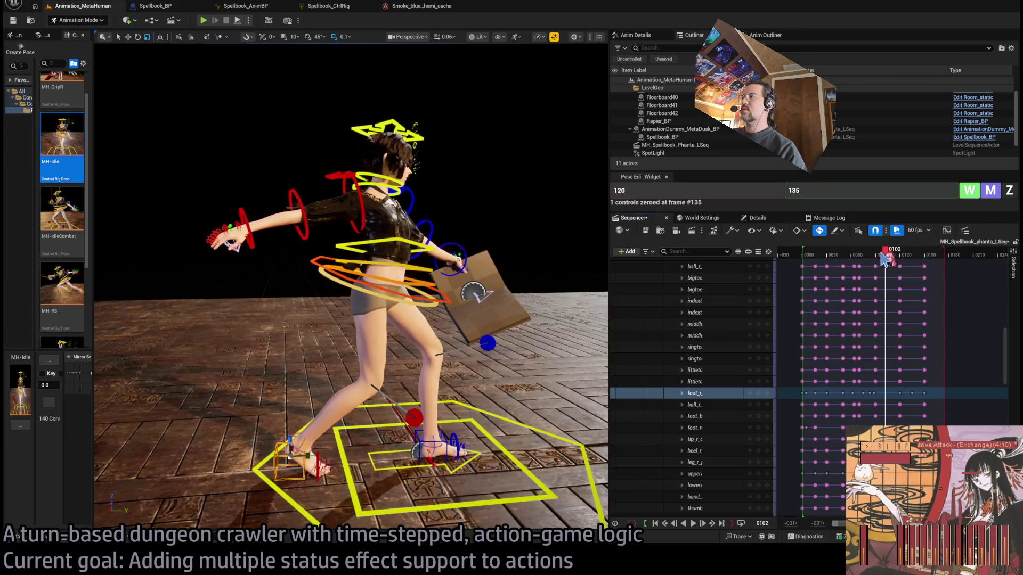
{"action": "mouse_move", "coordinate": [868, 259]}
{"action": "left_mouse_down"}
{"action": "mouse_move", "coordinate": [903, 287]}
{"action": "mouse_move", "coordinate": [832, 291]}
{"action": "mouse_move", "coordinate": [842, 291]}
{"action": "left_mouse_up"}
{"action": "left_click_drag", "start_coordinate": [534, 313], "coordinate": [105, 122]}
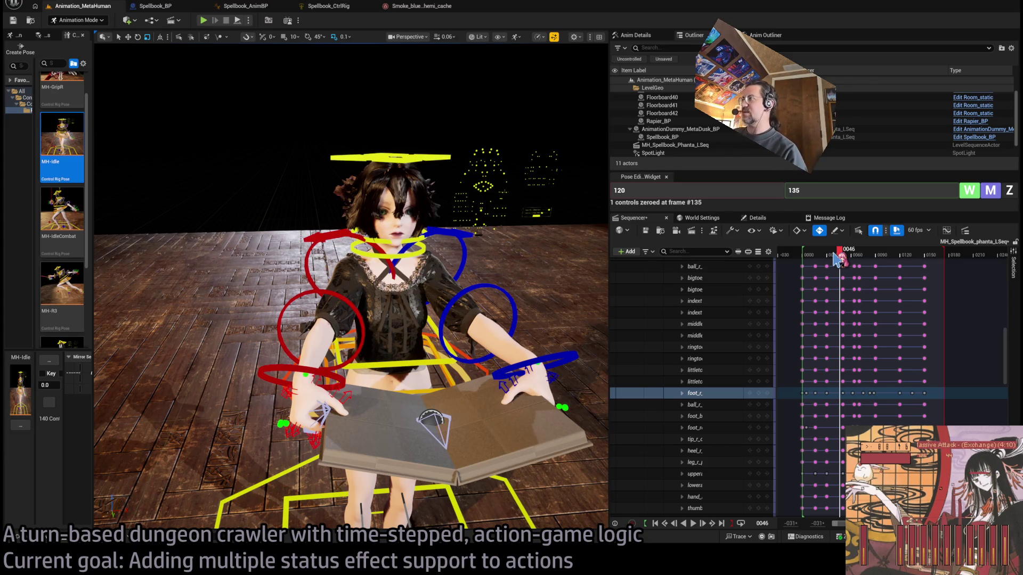
{"action": "mouse_move", "coordinate": [832, 258]}
{"action": "left_mouse_down"}
{"action": "mouse_move", "coordinate": [807, 260]}
{"action": "mouse_move", "coordinate": [875, 263]}
{"action": "mouse_move", "coordinate": [823, 261]}
{"action": "mouse_move", "coordinate": [846, 257]}
{"action": "mouse_move", "coordinate": [826, 256]}
{"action": "mouse_move", "coordinate": [844, 255]}
{"action": "mouse_move", "coordinate": [836, 254]}
{"action": "mouse_move", "coordinate": [850, 246]}
{"action": "mouse_move", "coordinate": [833, 246]}
{"action": "mouse_move", "coordinate": [842, 245]}
{"action": "left_mouse_up"}
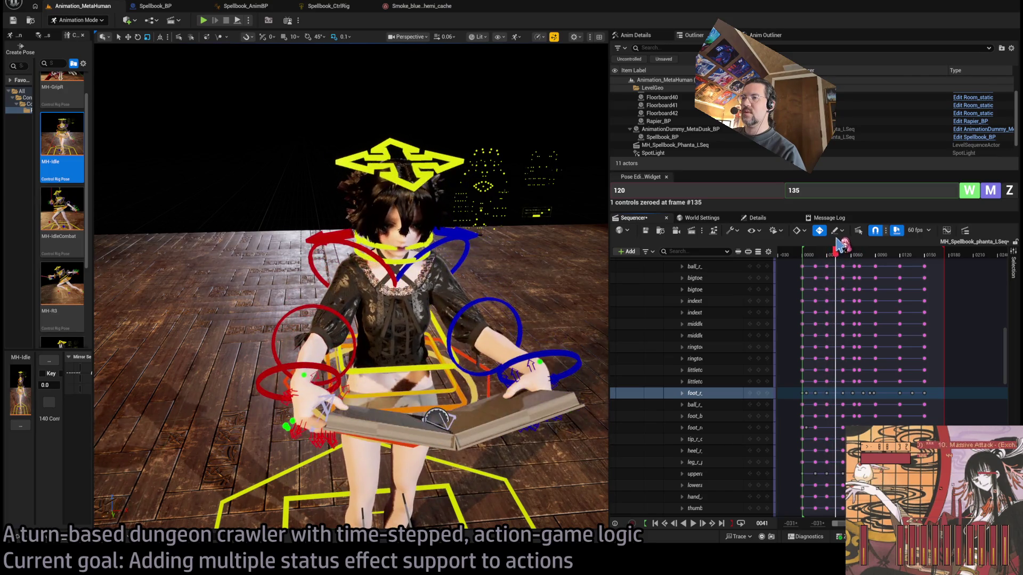
{"action": "left_click", "coordinate": [347, 245]}
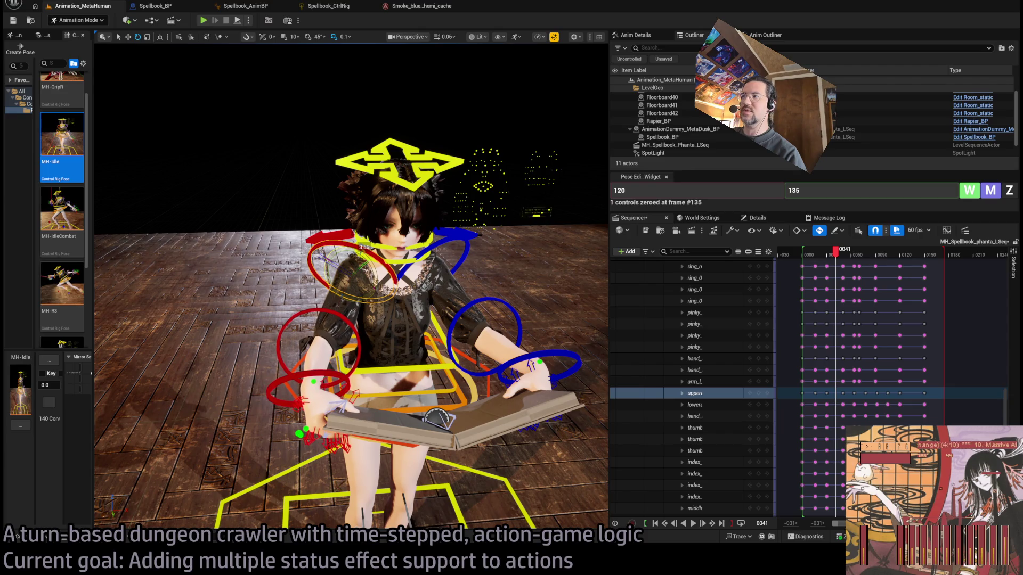
{"action": "left_click_drag", "start_coordinate": [832, 259], "coordinate": [853, 262]}
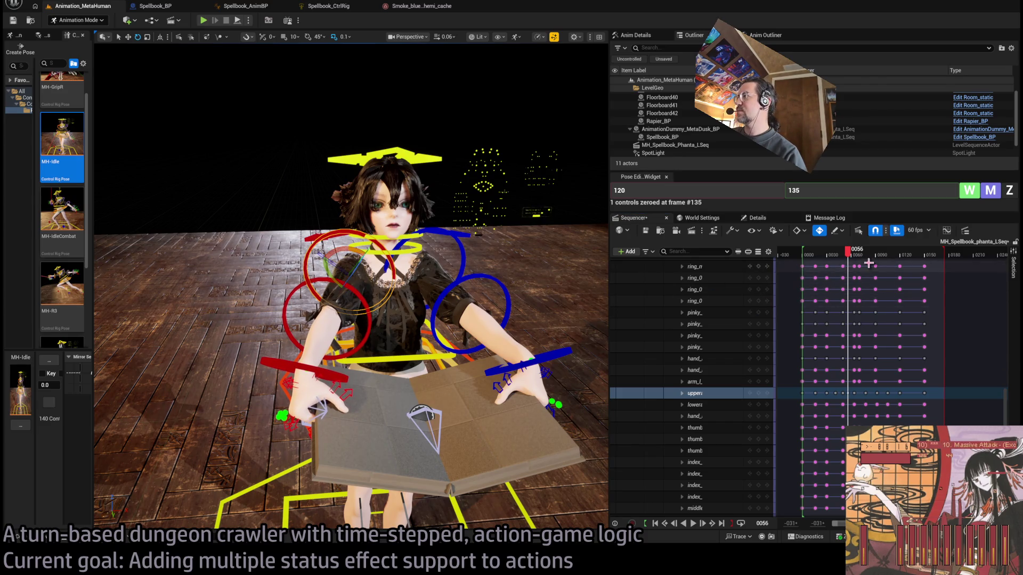
{"action": "left_click_drag", "start_coordinate": [854, 260], "coordinate": [847, 261]}
{"action": "left_click_drag", "start_coordinate": [854, 260], "coordinate": [851, 261]}
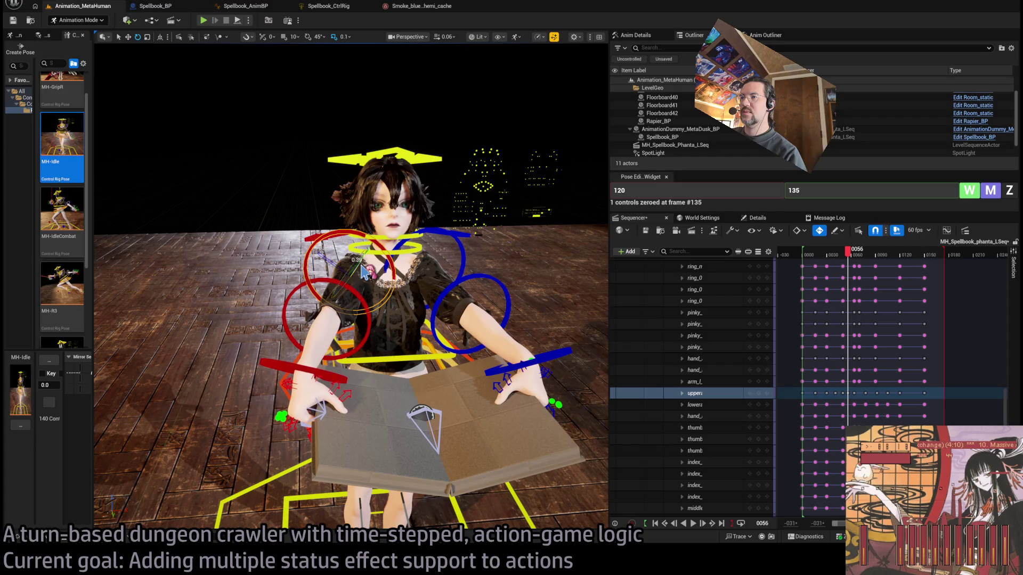
{"action": "mouse_move", "coordinate": [849, 261]}
{"action": "left_mouse_down"}
{"action": "mouse_move", "coordinate": [837, 261]}
{"action": "mouse_move", "coordinate": [861, 275]}
{"action": "left_mouse_up"}
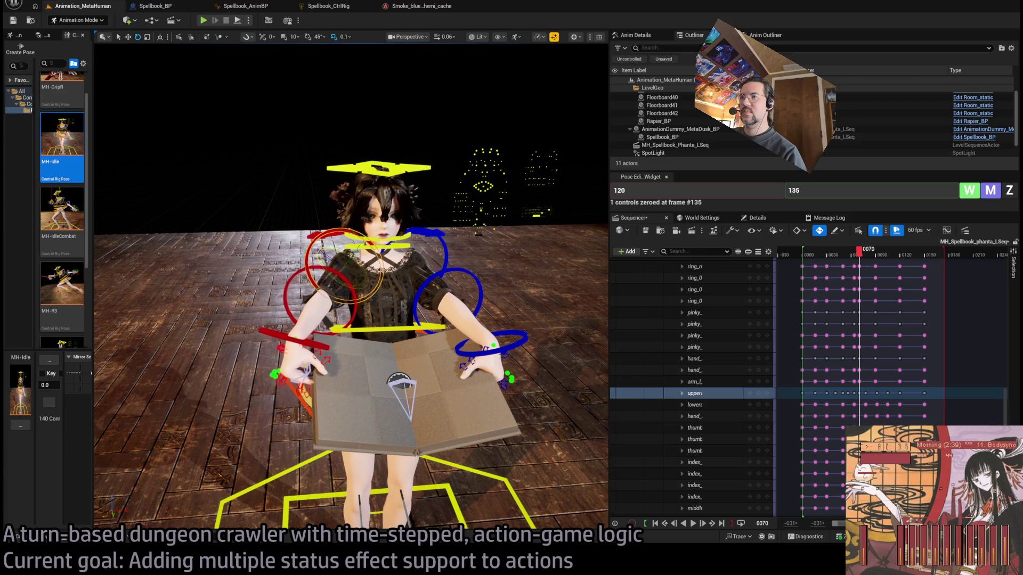
{"action": "mouse_move", "coordinate": [863, 257]}
{"action": "left_mouse_down"}
{"action": "mouse_move", "coordinate": [874, 261]}
{"action": "mouse_move", "coordinate": [863, 269]}
{"action": "left_mouse_up"}
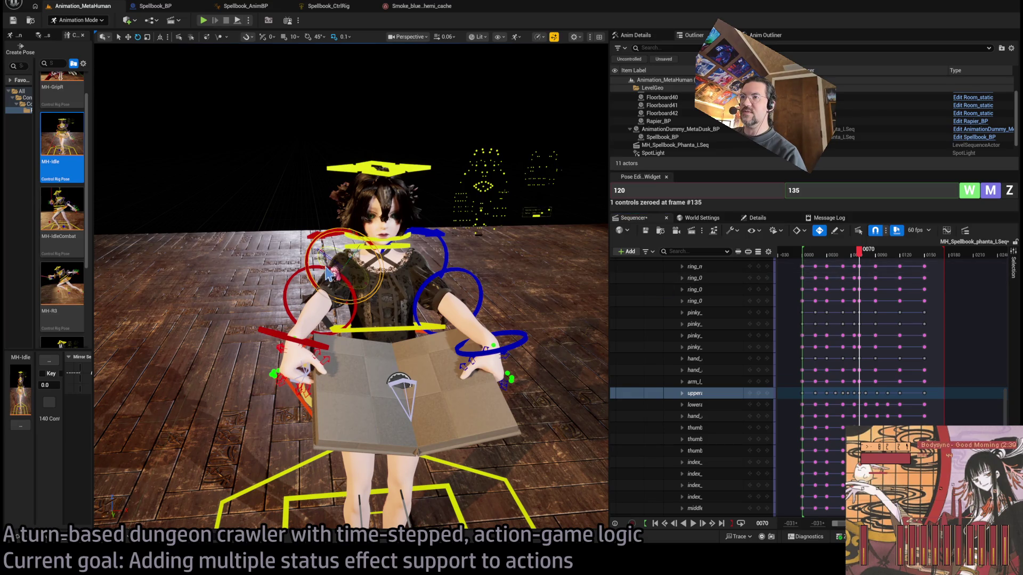
{"action": "mouse_move", "coordinate": [860, 260]}
{"action": "left_mouse_down"}
{"action": "mouse_move", "coordinate": [851, 264]}
{"action": "mouse_move", "coordinate": [866, 266]}
{"action": "mouse_move", "coordinate": [815, 264]}
{"action": "left_mouse_up"}
{"action": "key", "text": "space"}
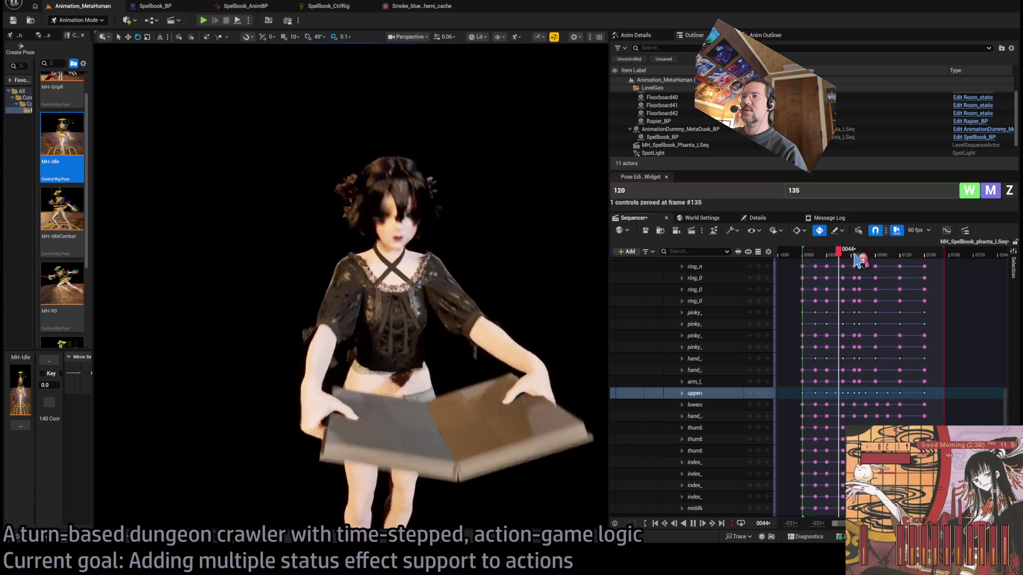
{"action": "key", "text": "space"}
{"action": "mouse_move", "coordinate": [893, 260]}
{"action": "left_mouse_down"}
{"action": "mouse_move", "coordinate": [928, 260]}
{"action": "mouse_move", "coordinate": [862, 261]}
{"action": "left_mouse_up"}
{"action": "mouse_move", "coordinate": [269, 232]}
{"action": "left_mouse_down"}
{"action": "mouse_move", "coordinate": [309, 226]}
{"action": "mouse_move", "coordinate": [299, 250]}
{"action": "mouse_move", "coordinate": [269, 232]}
{"action": "mouse_move", "coordinate": [298, 246]}
{"action": "left_mouse_up"}
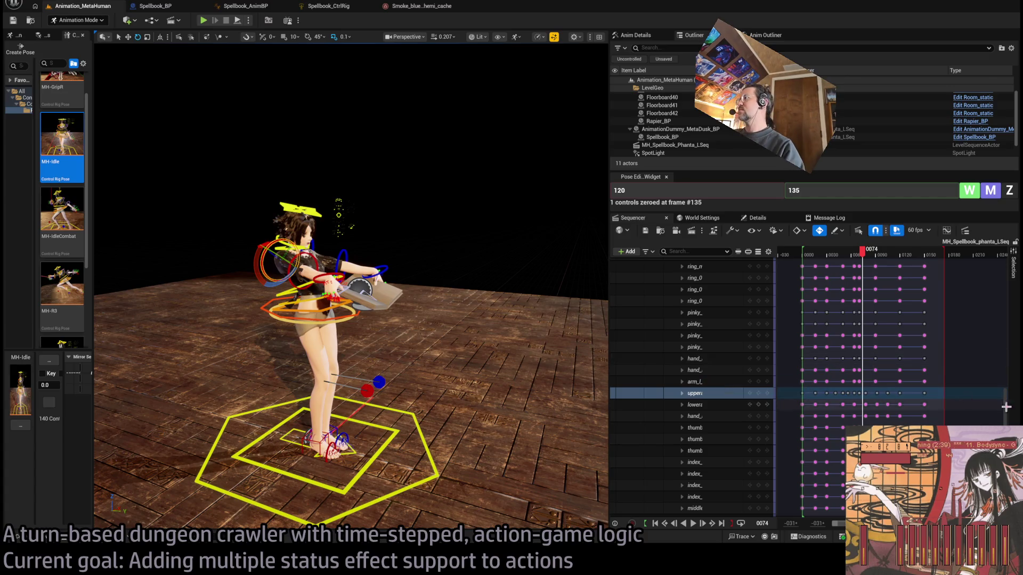
Select the Body and body_ control tracks and expand body_'s Location, Rotation and Scale channels.
{"action": "left_click_drag", "start_coordinate": [1009, 415], "coordinate": [1013, 270]}
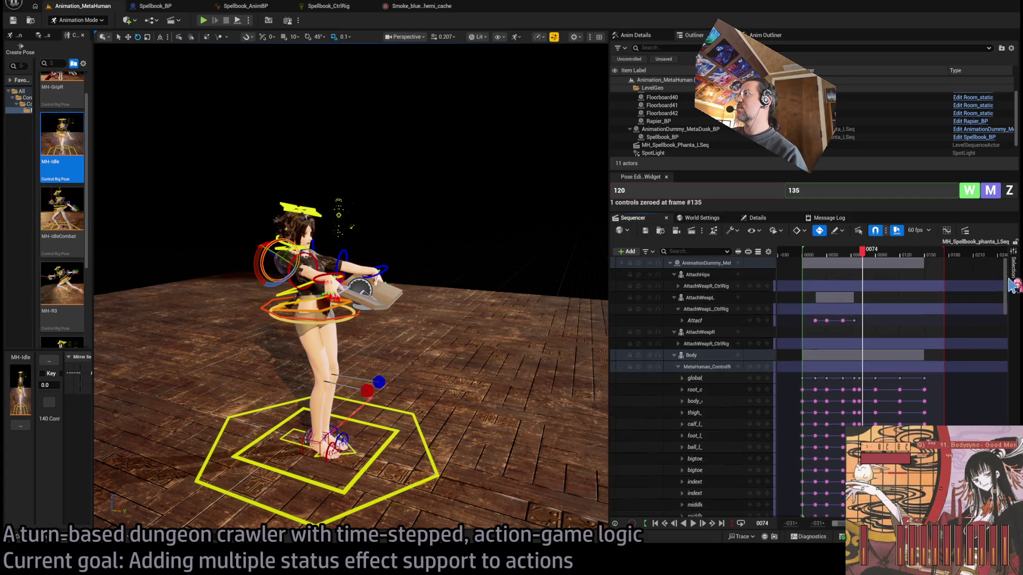
{"action": "left_click", "coordinate": [703, 378]}
{"action": "left_click", "coordinate": [693, 355]}
{"action": "scroll", "coordinate": [697, 362], "scroll_direction": "down", "scroll_amount": 10}
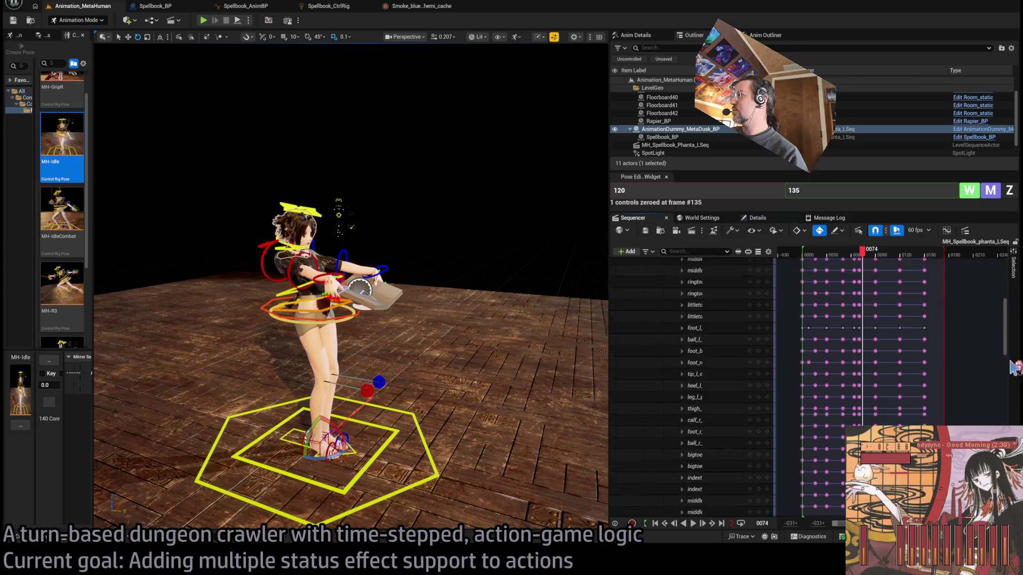
{"action": "left_click", "coordinate": [696, 431], "text": "shift"}
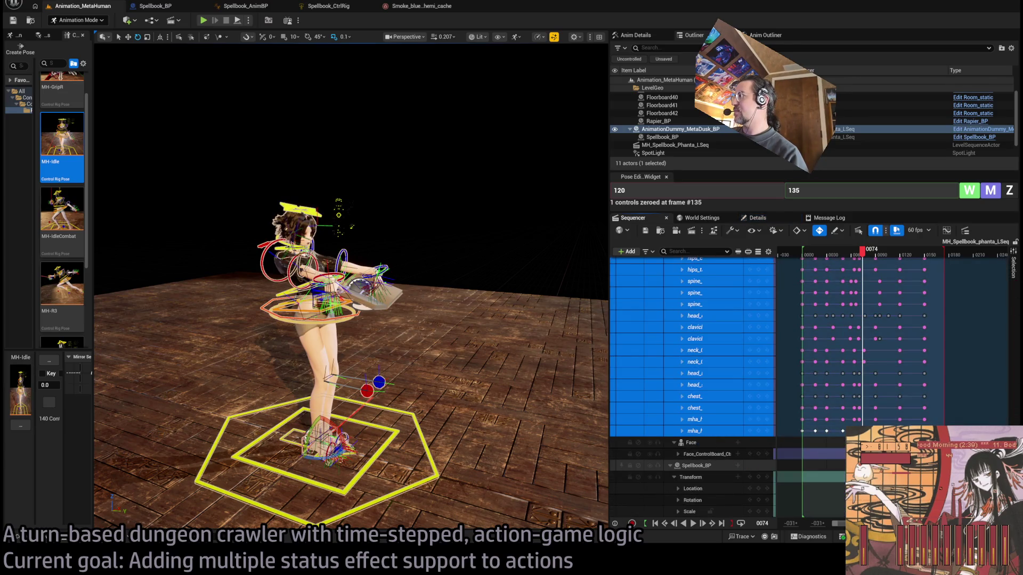
{"action": "left_click", "coordinate": [741, 362]}
{"action": "scroll", "coordinate": [769, 376], "scroll_direction": "up", "scroll_amount": 5}
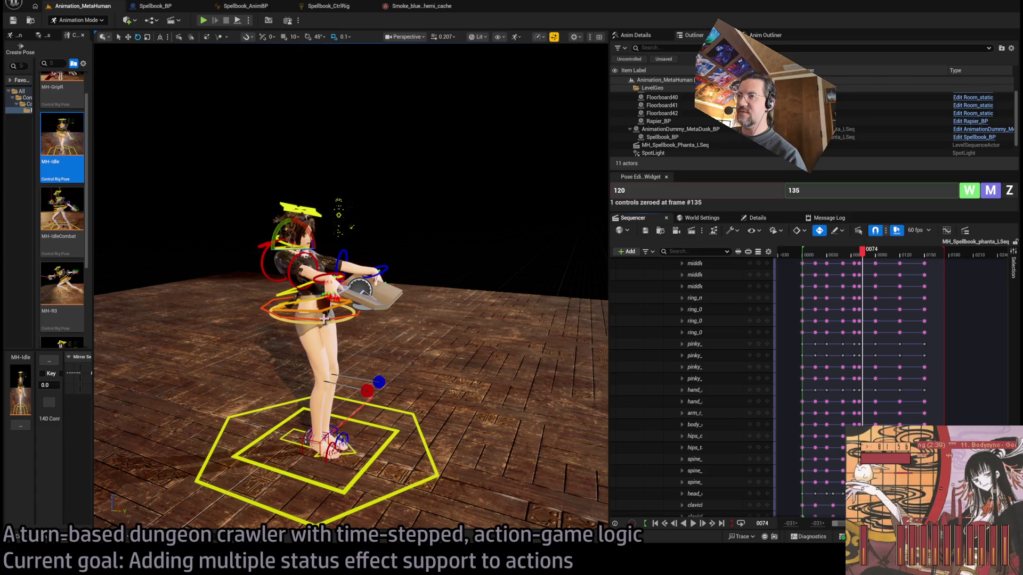
{"action": "left_click", "coordinate": [694, 425]}
{"action": "left_click", "coordinate": [682, 425]}
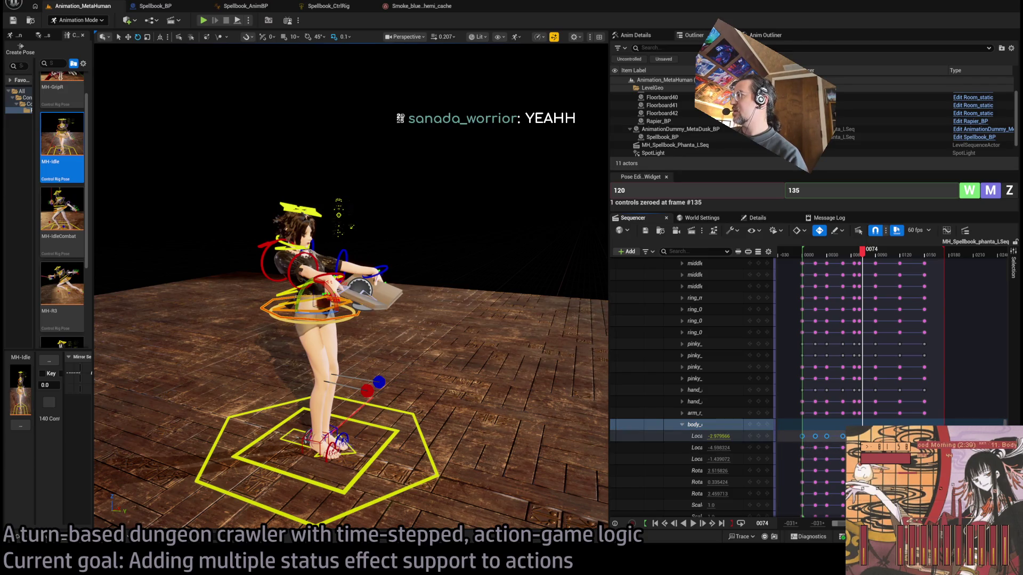
Delete all of the root control's original keys starting from frame 0.
{"action": "scroll", "coordinate": [692, 373], "scroll_direction": "up", "scroll_amount": 10}
{"action": "left_click", "coordinate": [805, 255]}
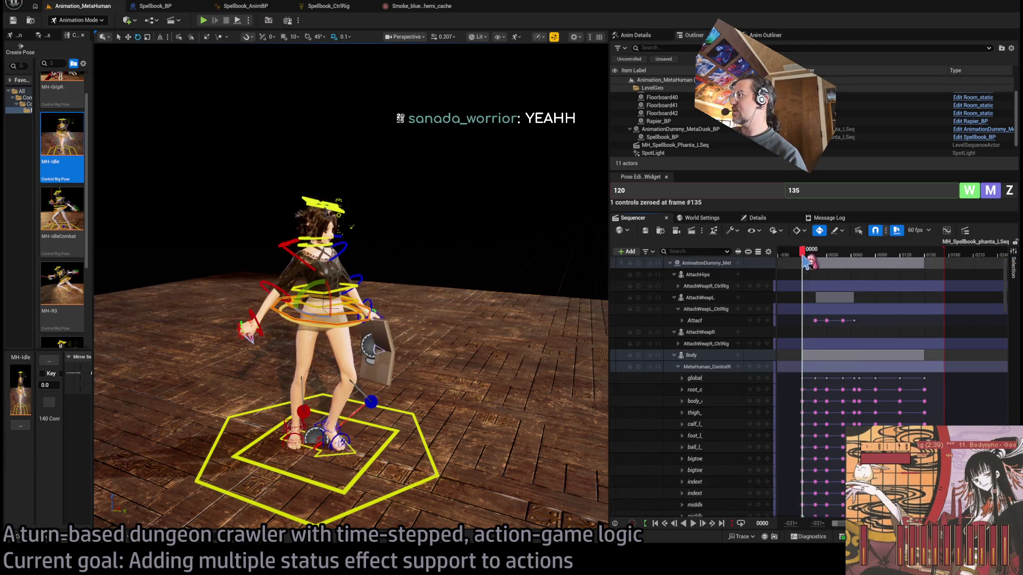
{"action": "left_click_drag", "start_coordinate": [936, 385], "coordinate": [804, 395]}
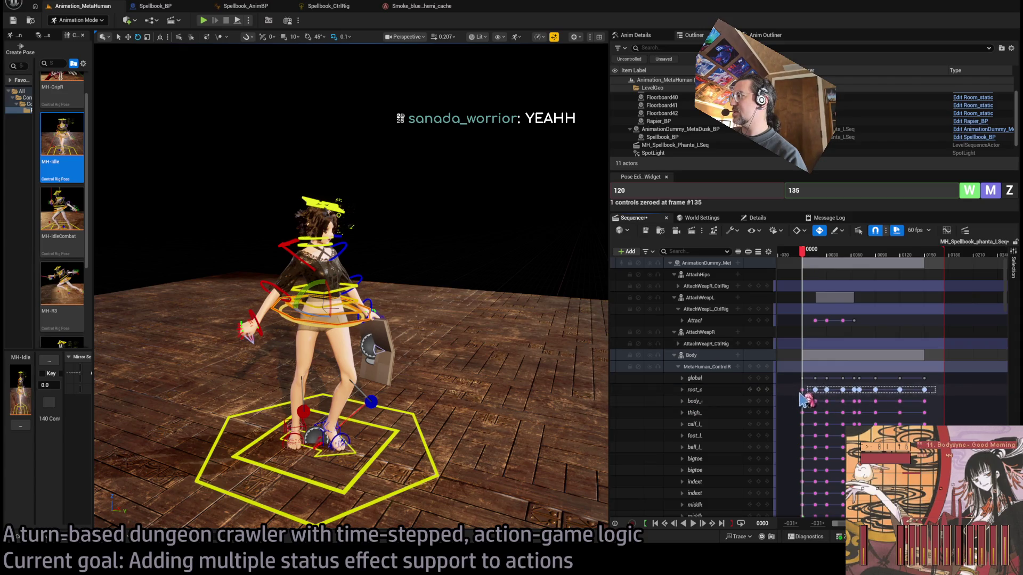
{"action": "key", "text": "Delete"}
Expand the root control's transform channels and select its Location keys.
{"action": "left_click", "coordinate": [682, 389]}
{"action": "left_click", "coordinate": [708, 401]}
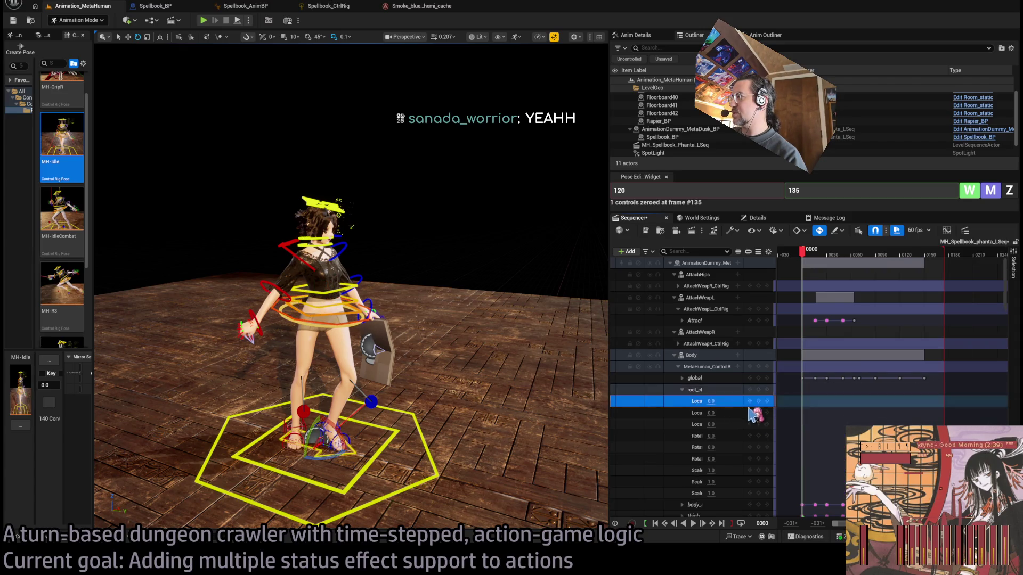
{"action": "scroll", "coordinate": [939, 396], "scroll_direction": "down", "scroll_amount": 10}
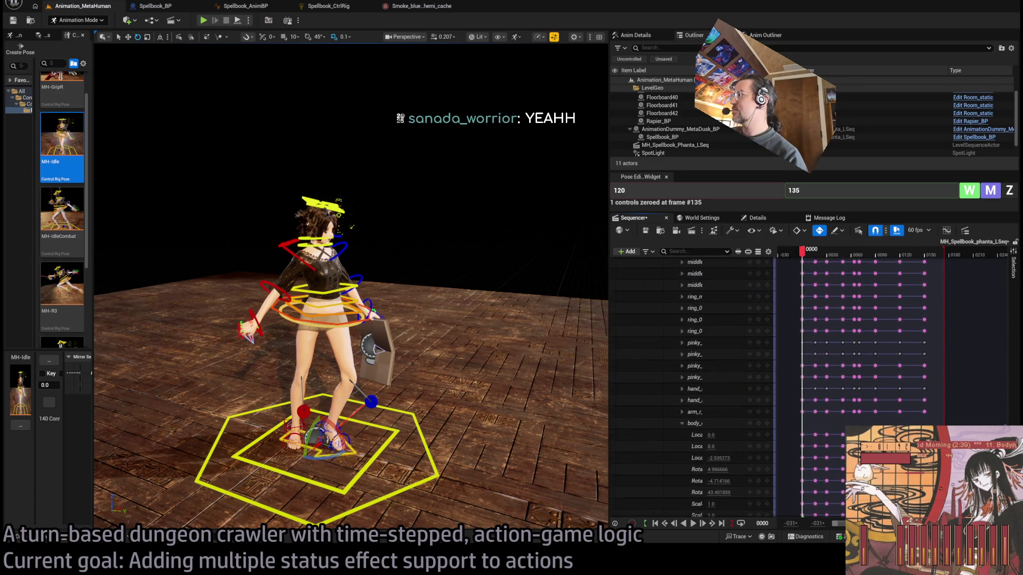
{"action": "left_click_drag", "start_coordinate": [934, 404], "coordinate": [805, 408]}
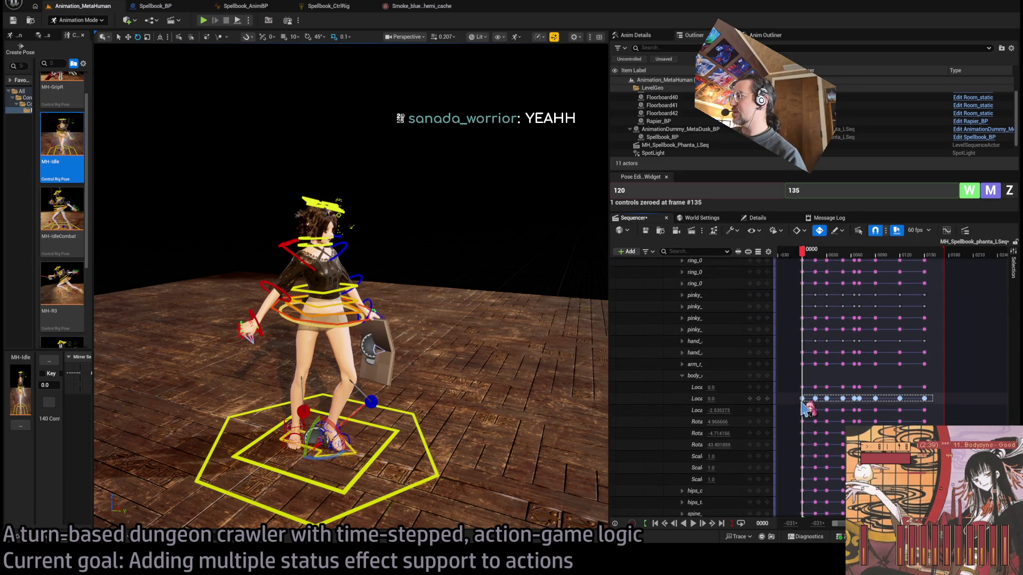
{"action": "left_click", "coordinate": [682, 376]}
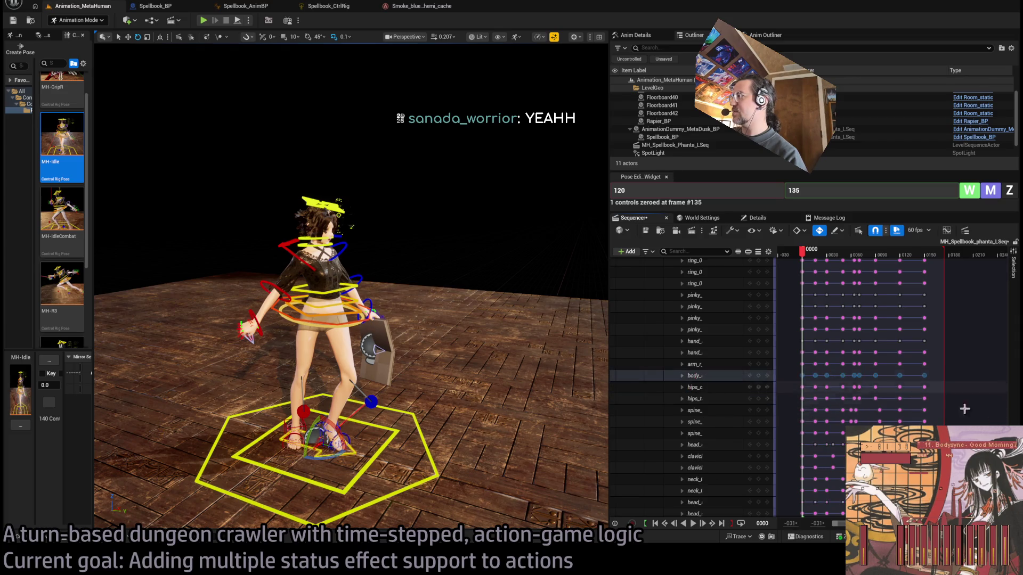
{"action": "scroll", "coordinate": [693, 384], "scroll_direction": "up", "scroll_amount": 10}
{"action": "left_click", "coordinate": [698, 389]}
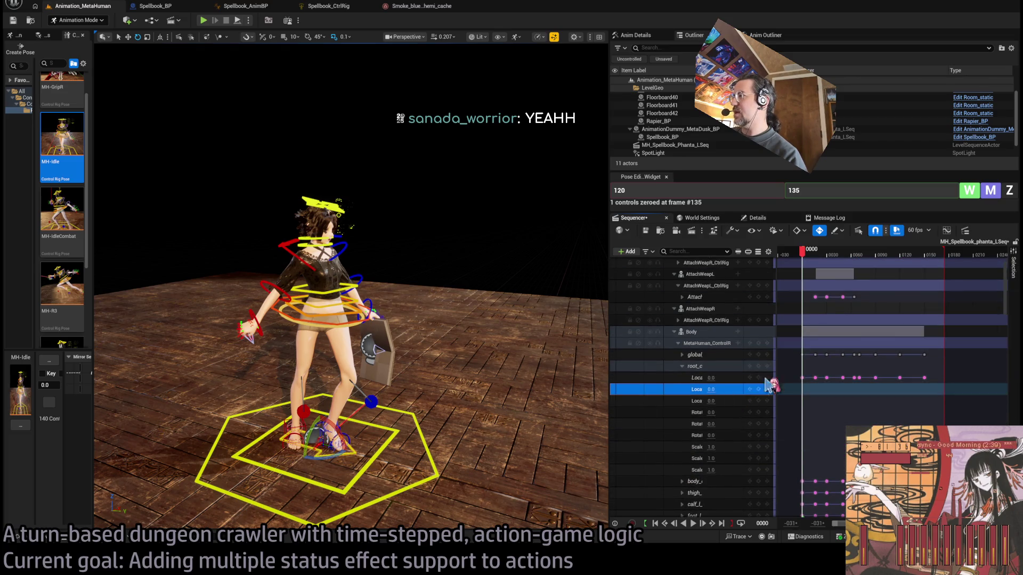
Scrub to frames 65 and 34, focusing on the feet to check root motion.
{"action": "left_click", "coordinate": [806, 251]}
{"action": "left_click_drag", "start_coordinate": [811, 254], "coordinate": [847, 265]}
{"action": "key", "text": "f"}
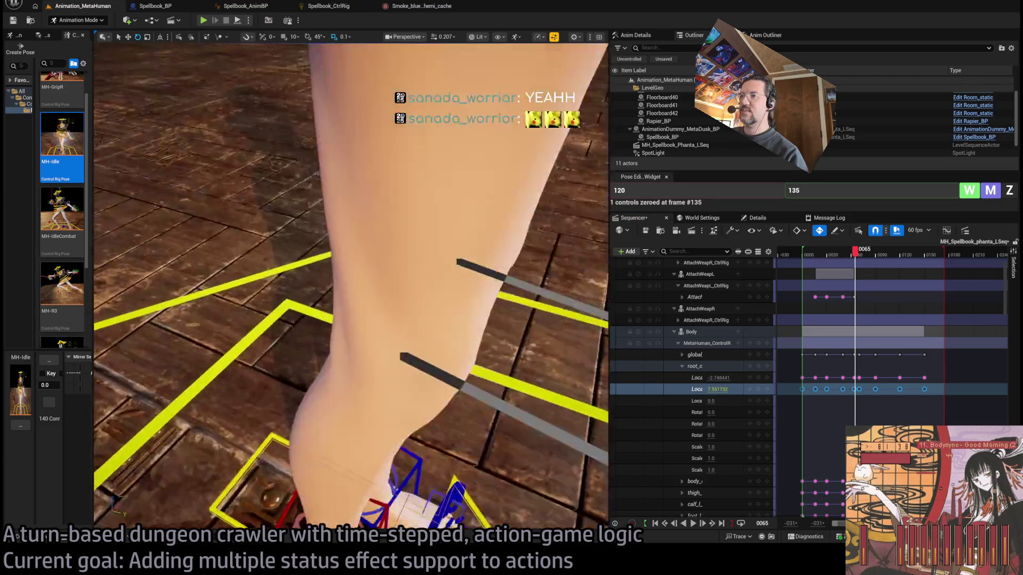
{"action": "scroll", "coordinate": [428, 379], "scroll_direction": "down", "scroll_amount": 5}
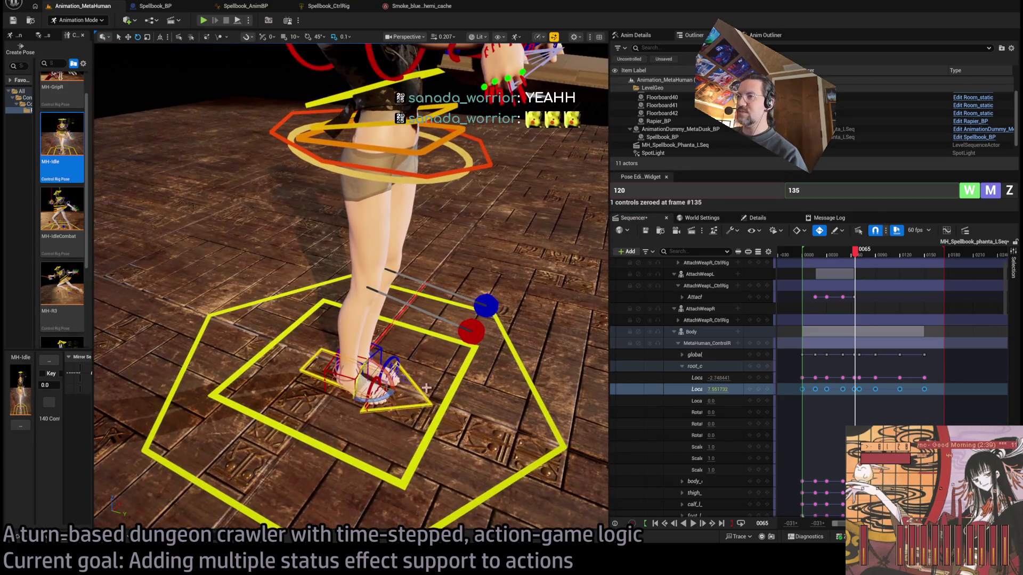
{"action": "scroll", "coordinate": [407, 368], "scroll_direction": "down", "scroll_amount": 5}
{"action": "mouse_move", "coordinate": [855, 254]}
{"action": "left_mouse_down"}
{"action": "mouse_move", "coordinate": [829, 257]}
{"action": "mouse_move", "coordinate": [935, 261]}
{"action": "mouse_move", "coordinate": [884, 262]}
{"action": "mouse_move", "coordinate": [801, 291]}
{"action": "mouse_move", "coordinate": [900, 312]}
{"action": "mouse_move", "coordinate": [868, 314]}
{"action": "mouse_move", "coordinate": [943, 317]}
{"action": "mouse_move", "coordinate": [802, 328]}
{"action": "left_mouse_up"}
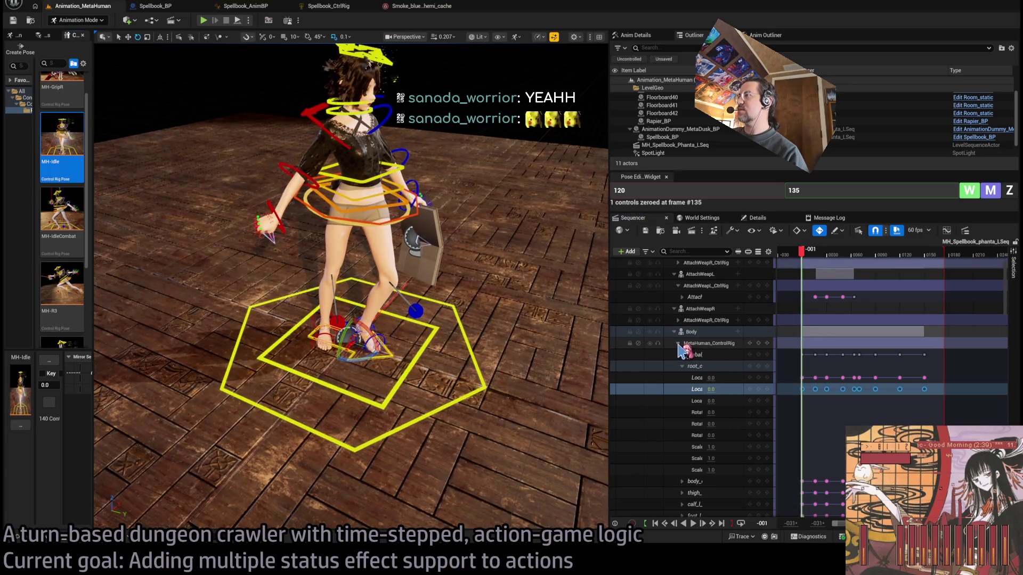
Select every Sequencer track from the Body track, then bring the browser to the front.
{"action": "left_click", "coordinate": [703, 344]}
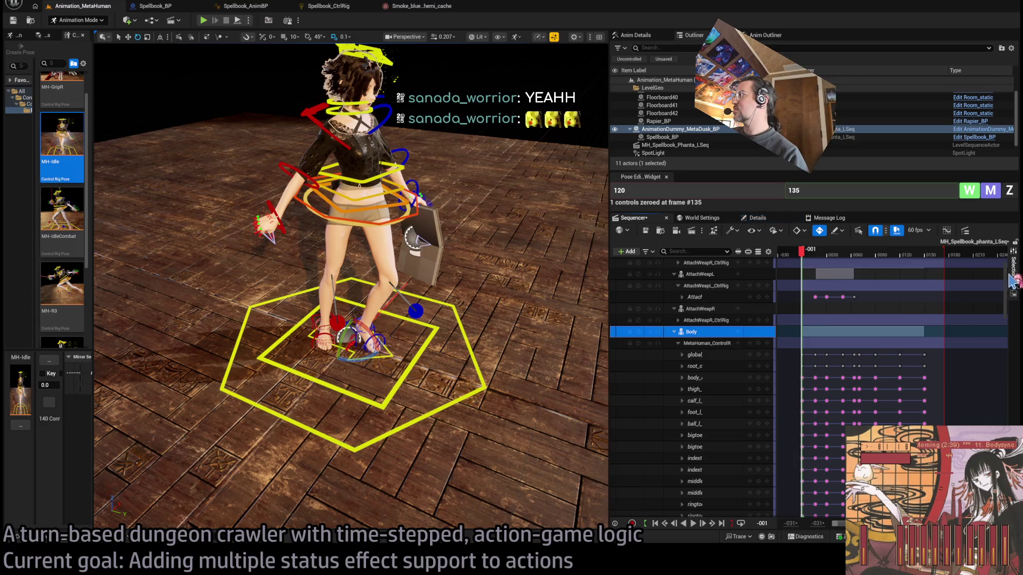
{"action": "scroll", "coordinate": [693, 384], "scroll_direction": "down", "scroll_amount": 5}
{"action": "key", "text": "ctrl+a"}
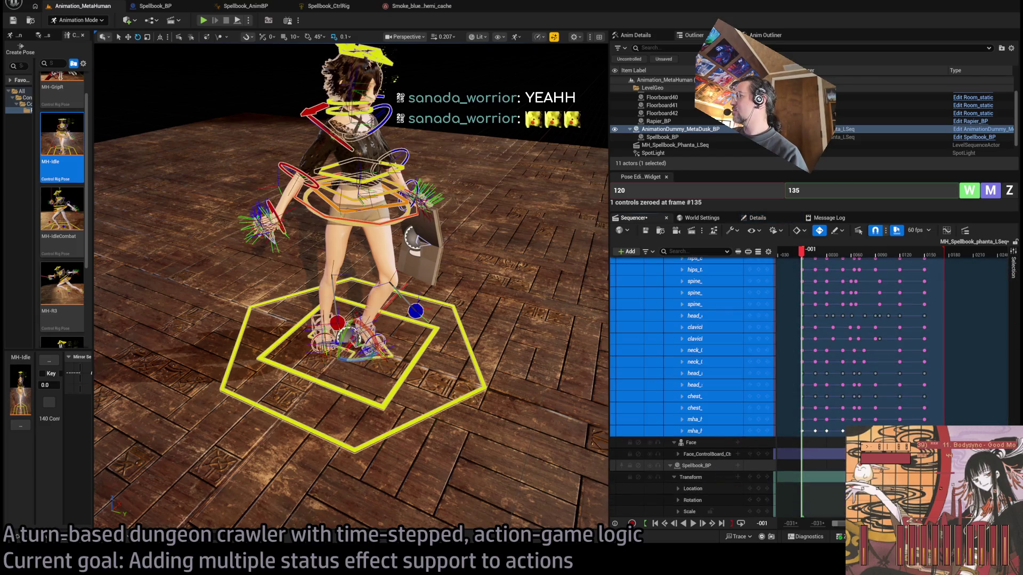
{"action": "scroll", "coordinate": [692, 384], "scroll_direction": "down", "scroll_amount": 10}
{"action": "scroll", "coordinate": [741, 346], "scroll_direction": "up", "scroll_amount": 15}
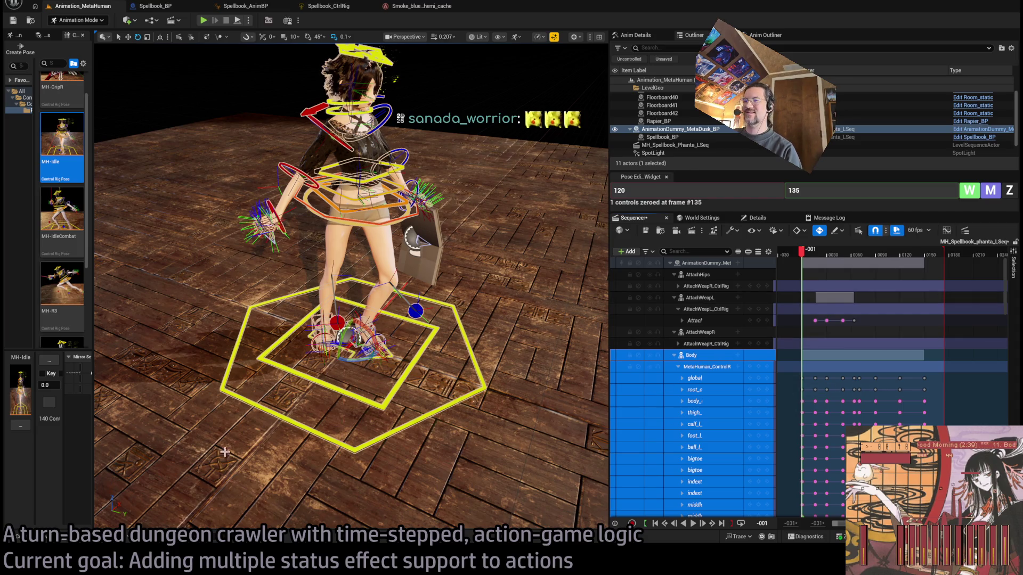
{"action": "key", "text": "alt+Tab"}
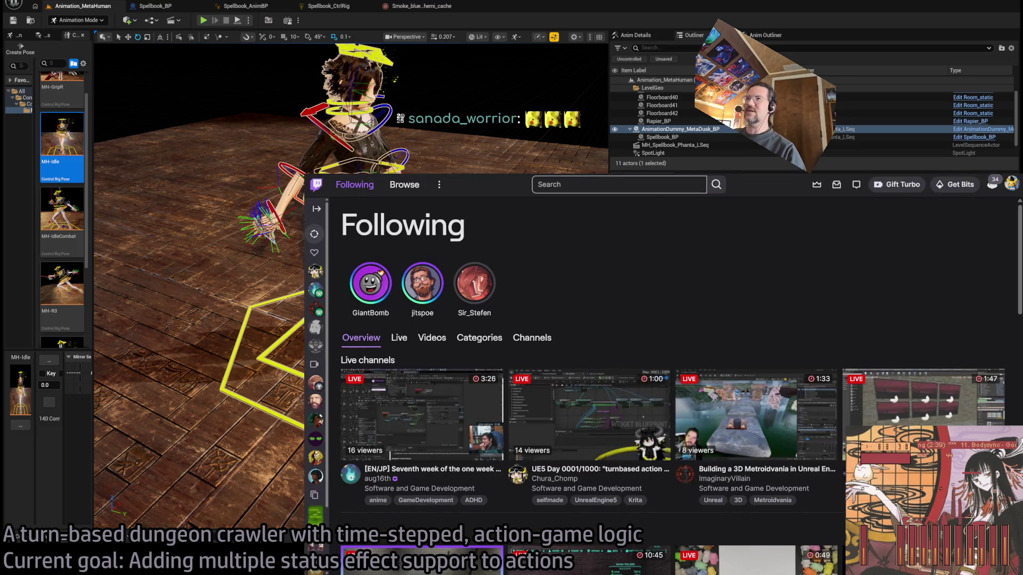
Search 'phanta' and read the Wikipedia Phantasmagoria article, highlighting its opening description.
{"action": "key", "text": "ctrl+t"}
{"action": "type", "text": "pha"}
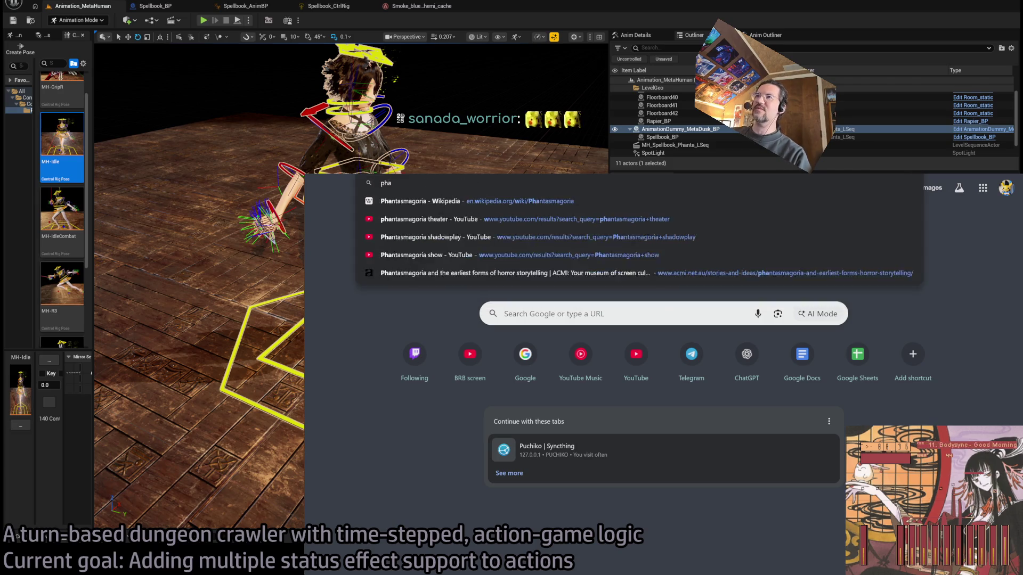
{"action": "type", "text": "nta"}
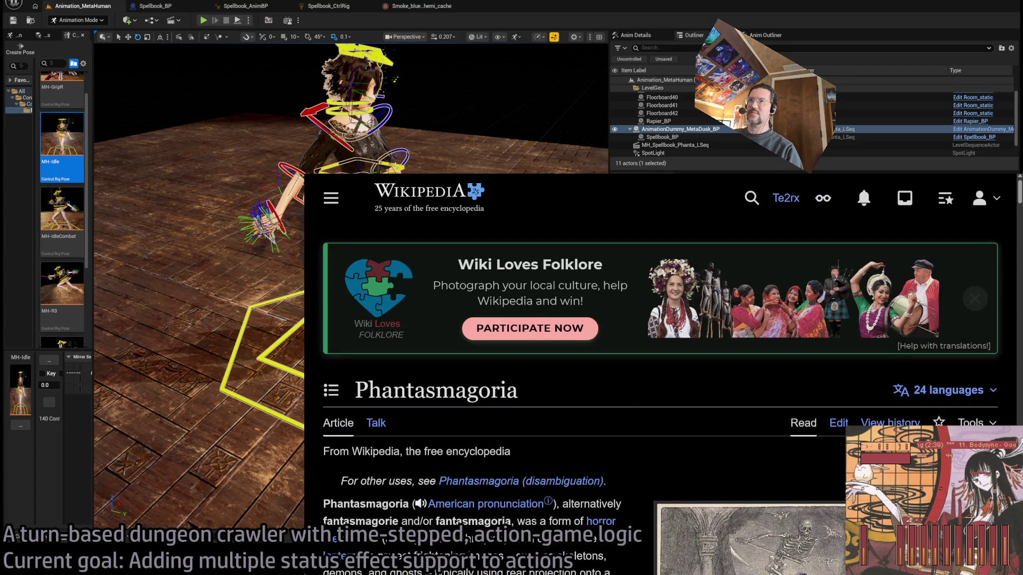
{"action": "scroll", "coordinate": [560, 305], "scroll_direction": "down", "scroll_amount": 3}
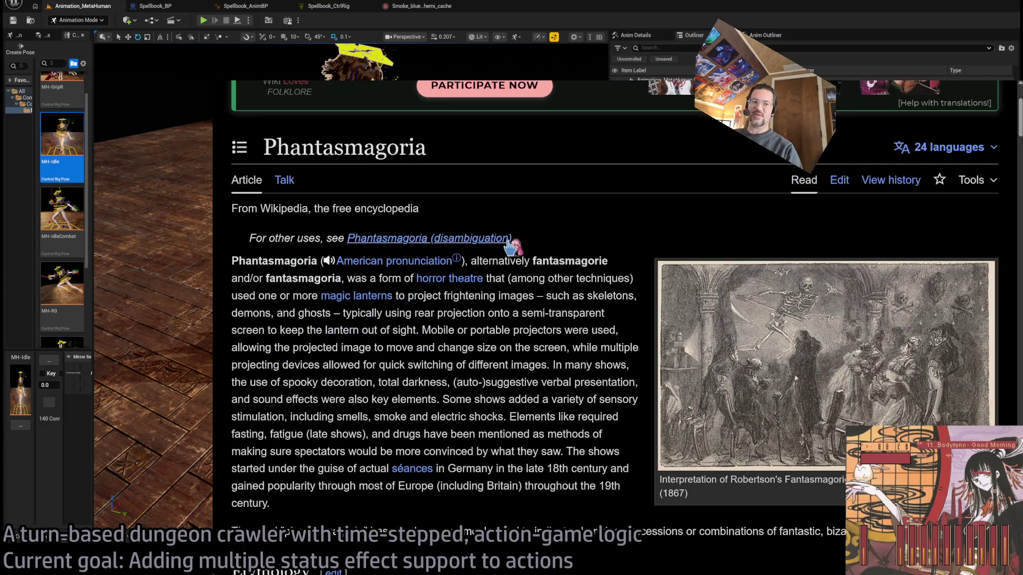
{"action": "scroll", "coordinate": [523, 312], "scroll_direction": "down", "scroll_amount": 1}
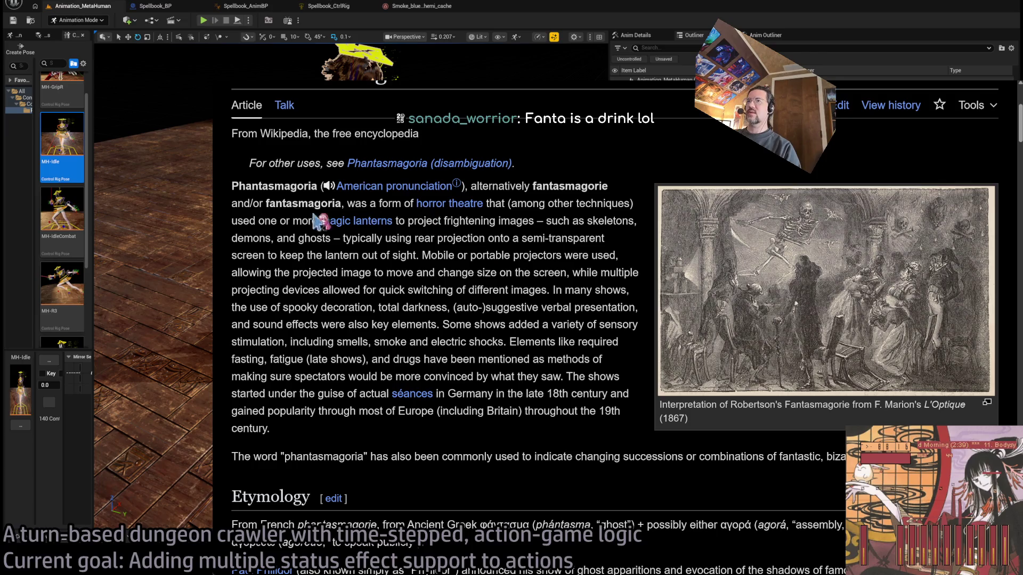
{"action": "mouse_move", "coordinate": [290, 203]}
{"action": "left_mouse_down"}
{"action": "mouse_move", "coordinate": [506, 236]}
{"action": "mouse_move", "coordinate": [540, 257]}
{"action": "mouse_move", "coordinate": [540, 273]}
{"action": "left_mouse_up"}
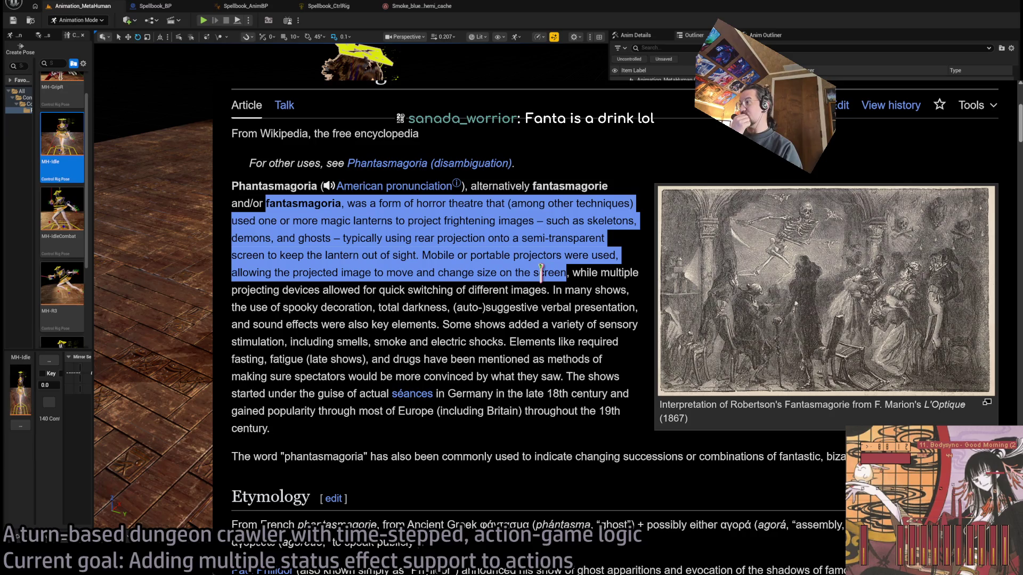
{"action": "left_click", "coordinate": [540, 273]}
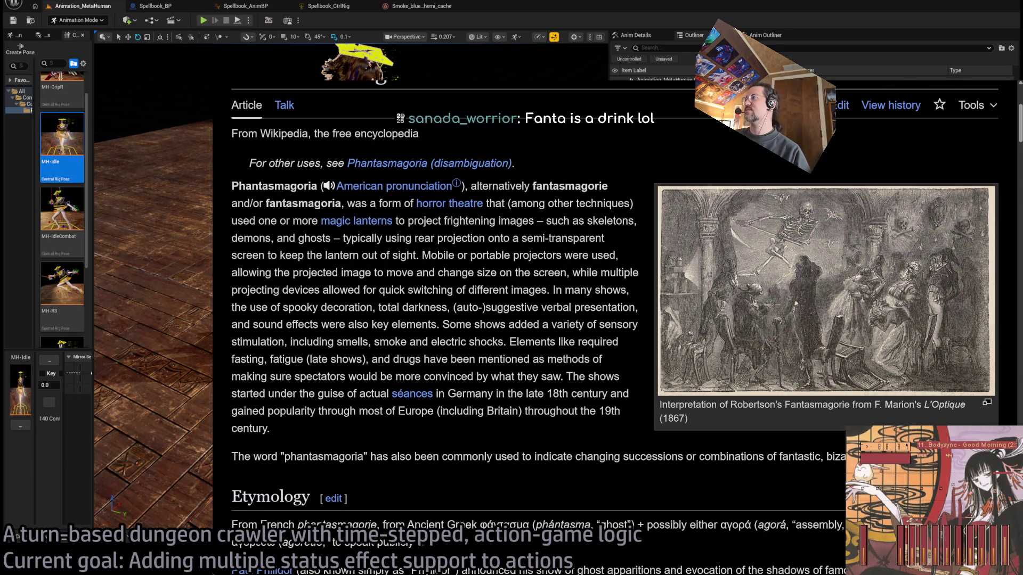
Switch between the article and the Unreal editor, ending with Unreal in front.
{"action": "key", "text": "alt+Tab"}
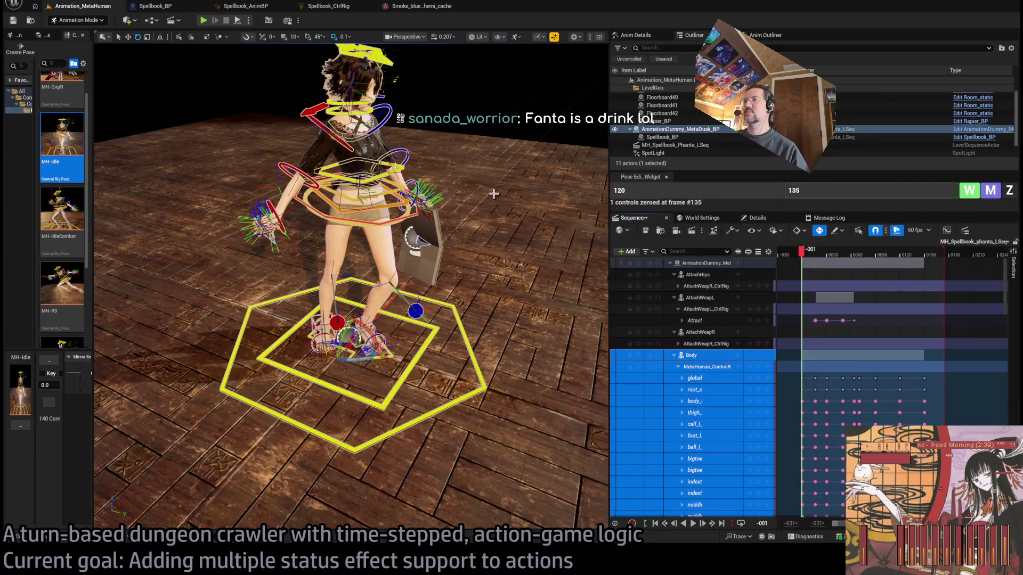
{"action": "scroll", "coordinate": [497, 193], "scroll_direction": "down", "scroll_amount": 6}
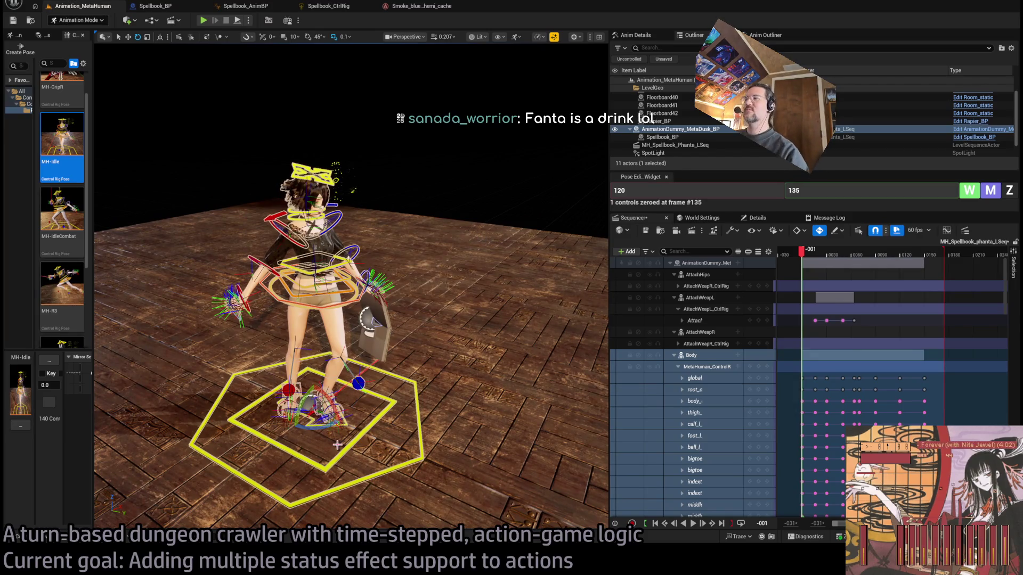
{"action": "key", "text": "alt+Tab"}
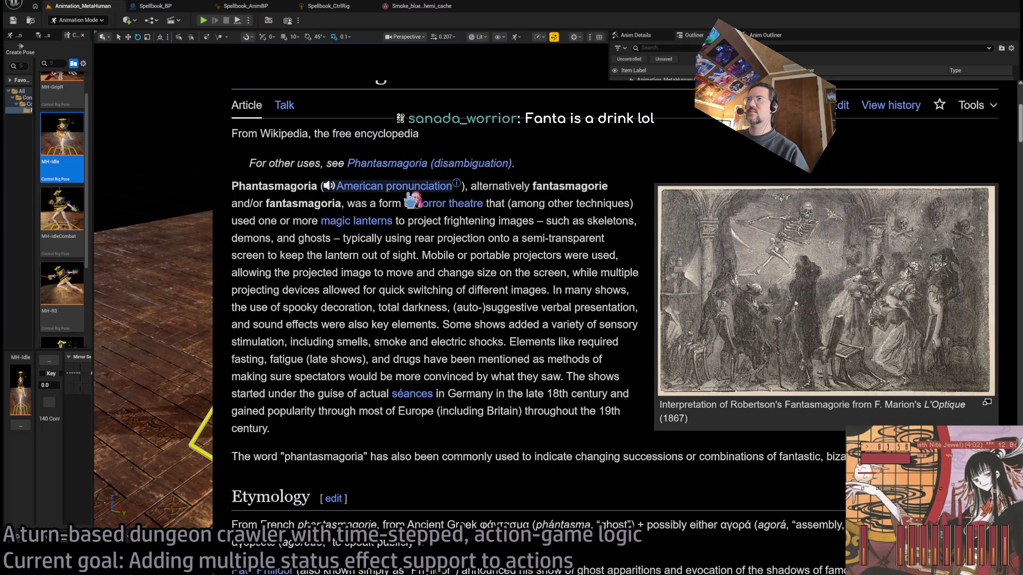
{"action": "key", "text": "alt+Tab"}
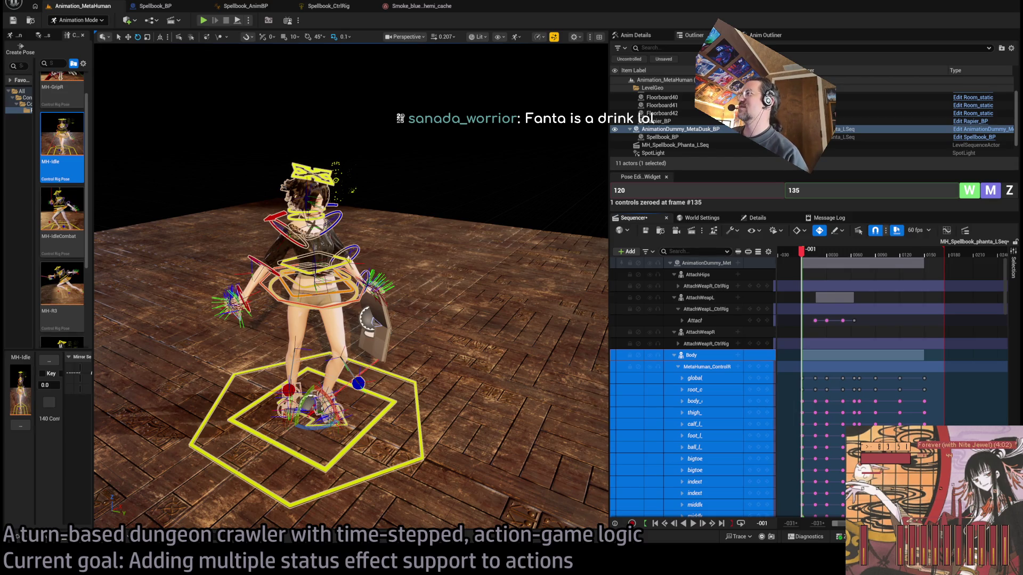
Move to frame 36 and frame the view on the left-hand AttachWeapL control.
{"action": "left_click", "coordinate": [805, 254]}
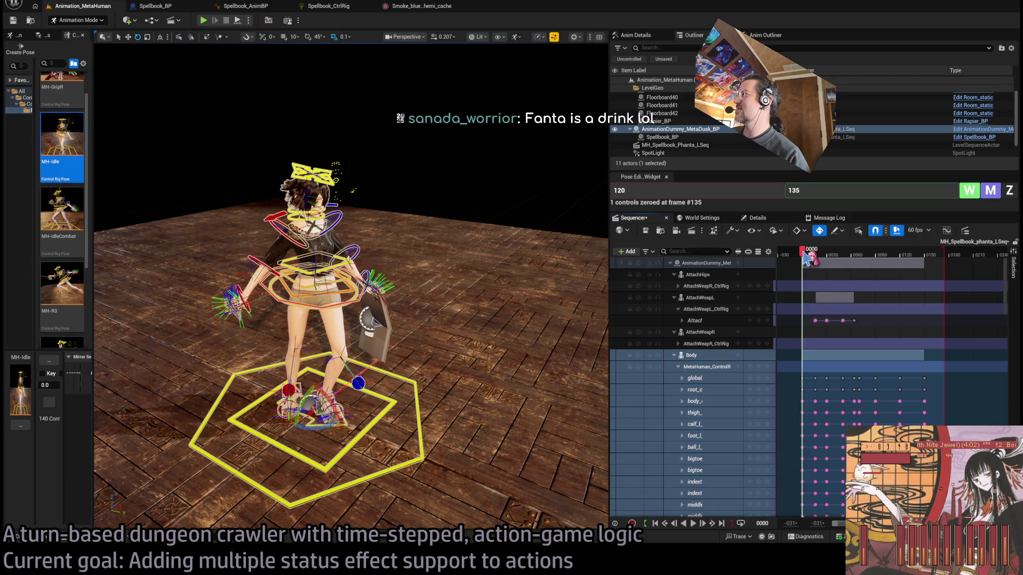
{"action": "mouse_move", "coordinate": [809, 258]}
{"action": "left_mouse_down"}
{"action": "mouse_move", "coordinate": [926, 254]}
{"action": "mouse_move", "coordinate": [819, 260]}
{"action": "mouse_move", "coordinate": [879, 260]}
{"action": "mouse_move", "coordinate": [831, 260]}
{"action": "left_mouse_up"}
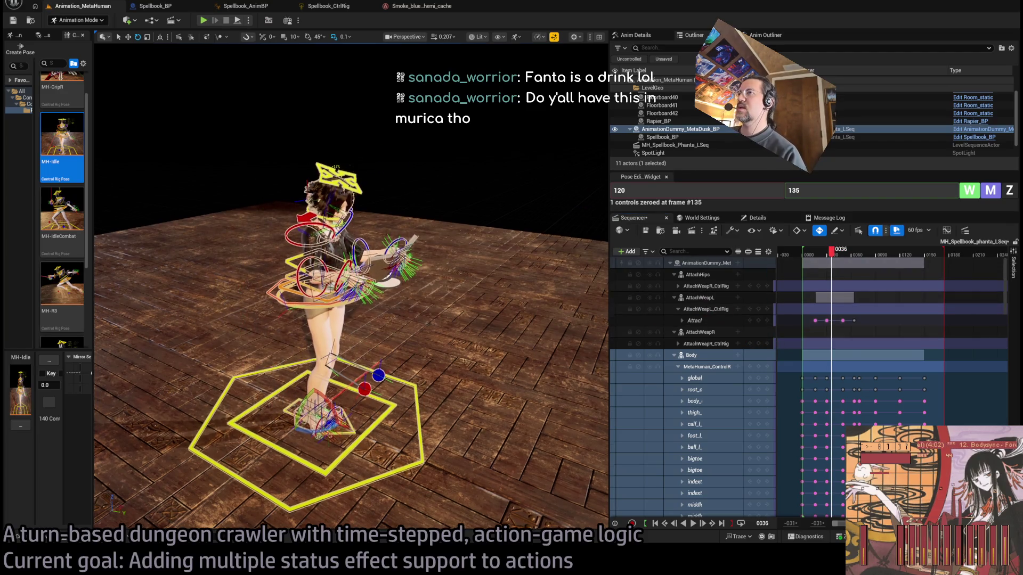
{"action": "left_click", "coordinate": [706, 320]}
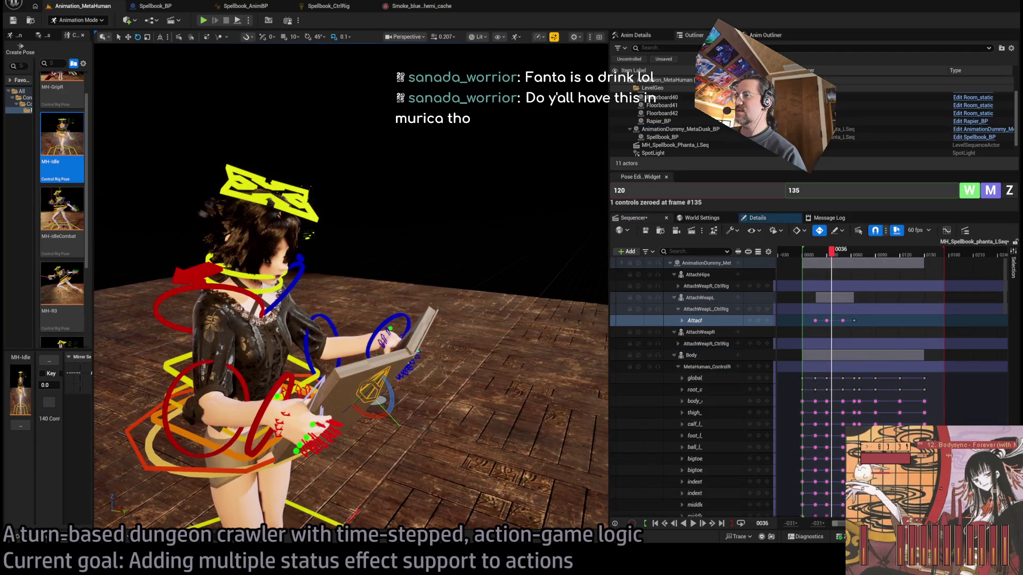
{"action": "key", "text": "f"}
{"action": "left_click_drag", "start_coordinate": [160, 46], "coordinate": [240, 101]}
{"action": "mouse_move", "coordinate": [438, 316]}
{"action": "left_mouse_down"}
{"action": "mouse_move", "coordinate": [405, 299]}
{"action": "mouse_move", "coordinate": [438, 316]}
{"action": "mouse_move", "coordinate": [506, 295]}
{"action": "left_mouse_up"}
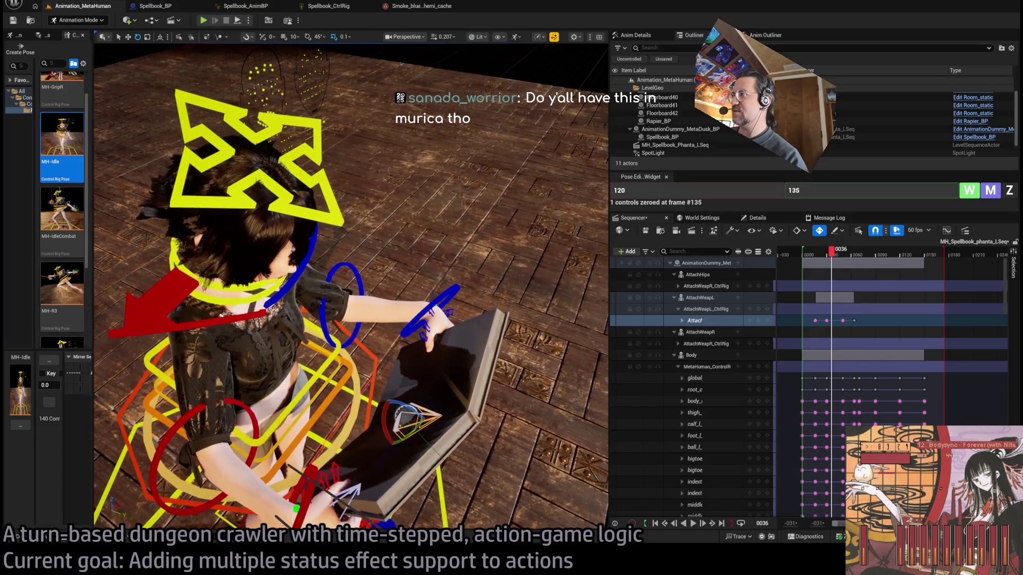
Select only the AttachWeapL Attach control and rotate the spellbook in the hand.
{"action": "left_click", "coordinate": [695, 320]}
{"action": "left_click", "coordinate": [706, 298], "text": "ctrl"}
{"action": "left_click", "coordinate": [710, 301]}
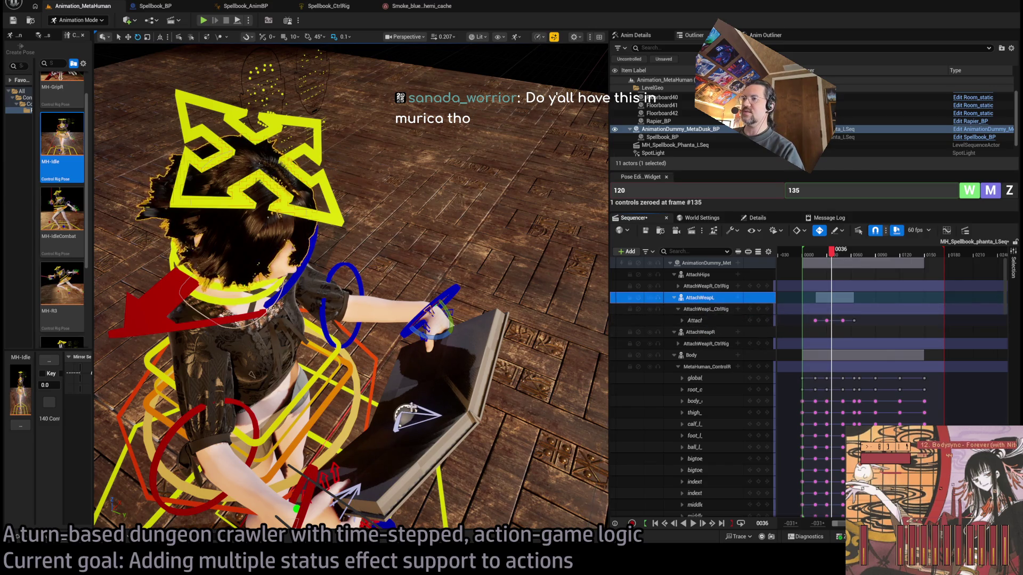
{"action": "left_click", "coordinate": [694, 320]}
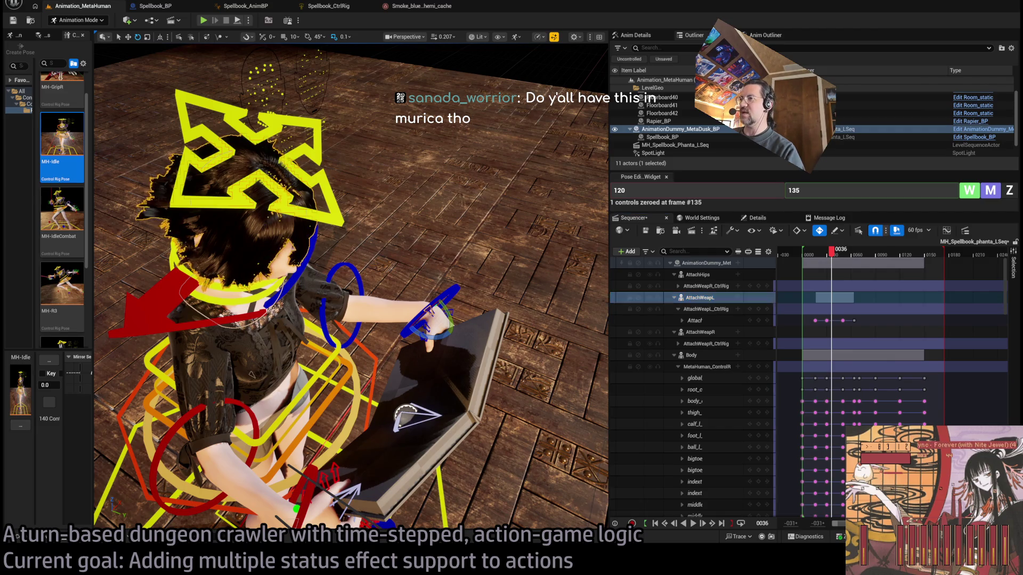
{"action": "key", "text": "f"}
{"action": "mouse_move", "coordinate": [441, 336]}
{"action": "left_mouse_down"}
{"action": "mouse_move", "coordinate": [448, 330]}
{"action": "mouse_move", "coordinate": [427, 341]}
{"action": "mouse_move", "coordinate": [441, 335]}
{"action": "left_mouse_up"}
{"action": "mouse_move", "coordinate": [333, 341]}
{"action": "left_mouse_down"}
{"action": "mouse_move", "coordinate": [349, 381]}
{"action": "mouse_move", "coordinate": [332, 364]}
{"action": "left_mouse_up"}
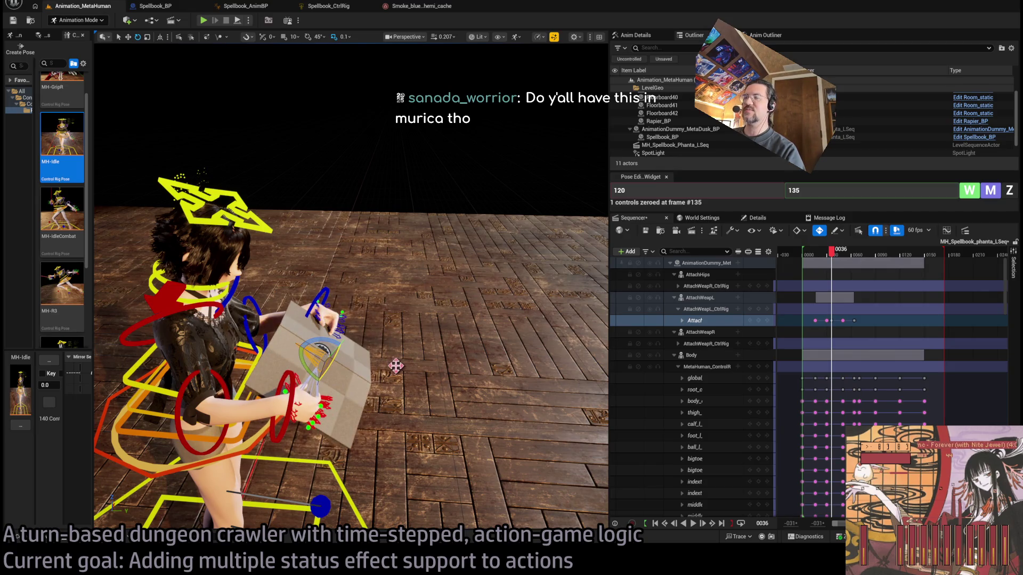
{"action": "mouse_move", "coordinate": [456, 338]}
{"action": "left_mouse_down"}
{"action": "mouse_move", "coordinate": [500, 346]}
{"action": "mouse_move", "coordinate": [463, 329]}
{"action": "left_mouse_up"}
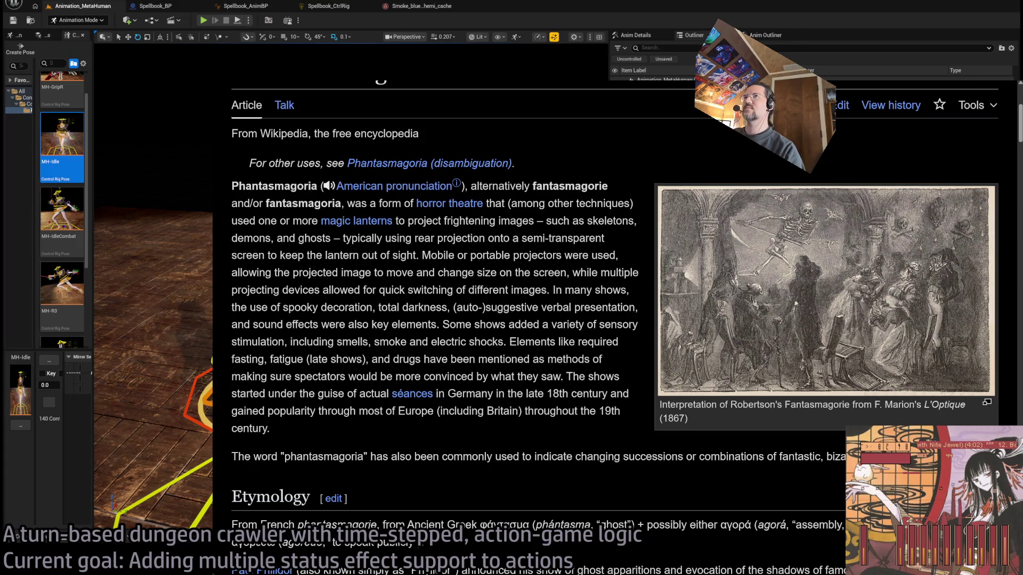
Search 'amazon rfresh fanta' in a new tab and open the Amazon Fanta grocery listings.
{"action": "key", "text": "ctrl+t"}
{"action": "type", "text": "amazon rfresh fanta"}
{"action": "key", "text": "Return"}
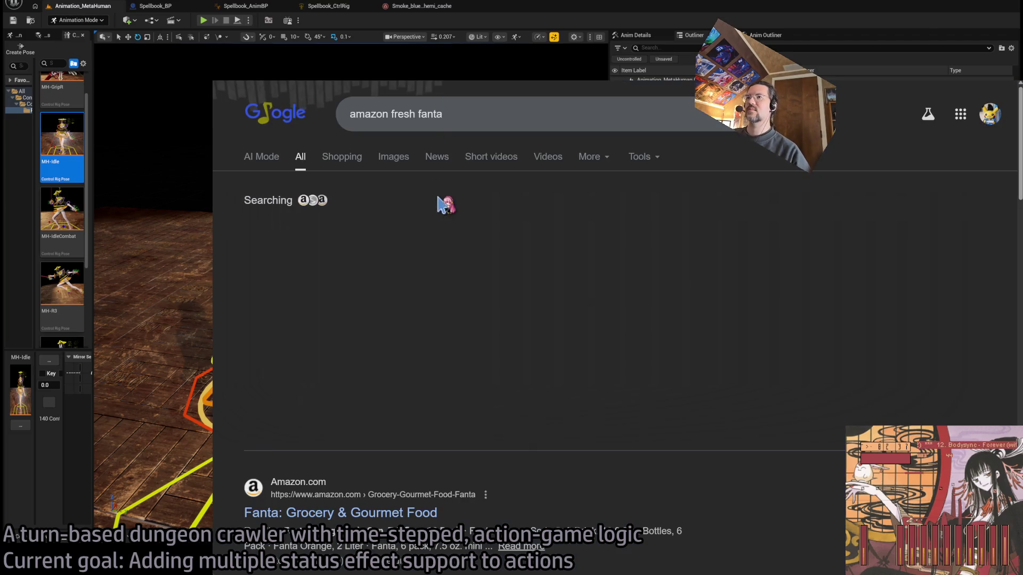
{"action": "left_click", "coordinate": [400, 169]}
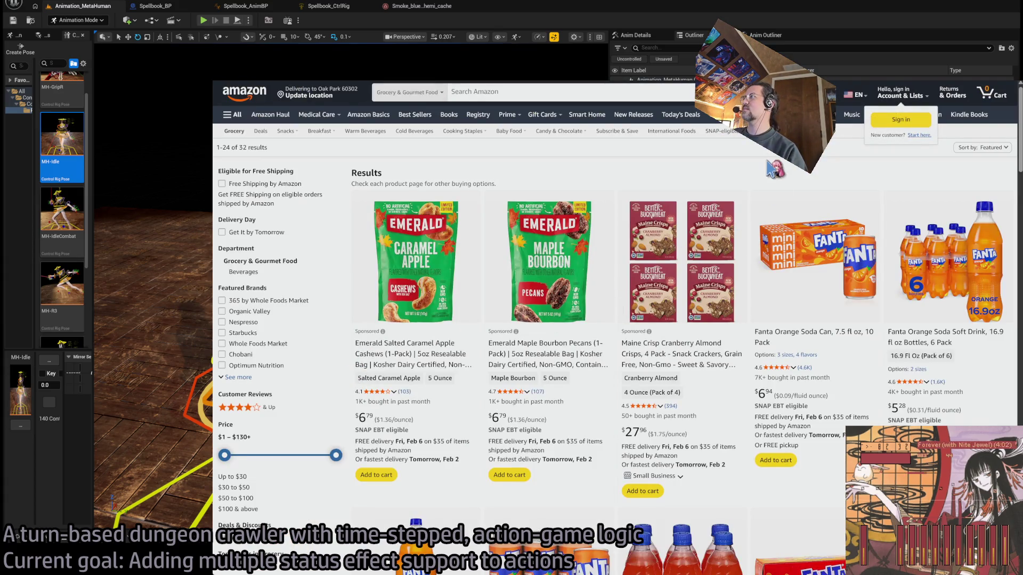
Open the Fanta 6 pack, 7.5 oz mini cans product page from the Amazon grid.
{"action": "scroll", "coordinate": [774, 170], "scroll_direction": "down", "scroll_amount": 3}
{"action": "scroll", "coordinate": [581, 317], "scroll_direction": "up", "scroll_amount": 1}
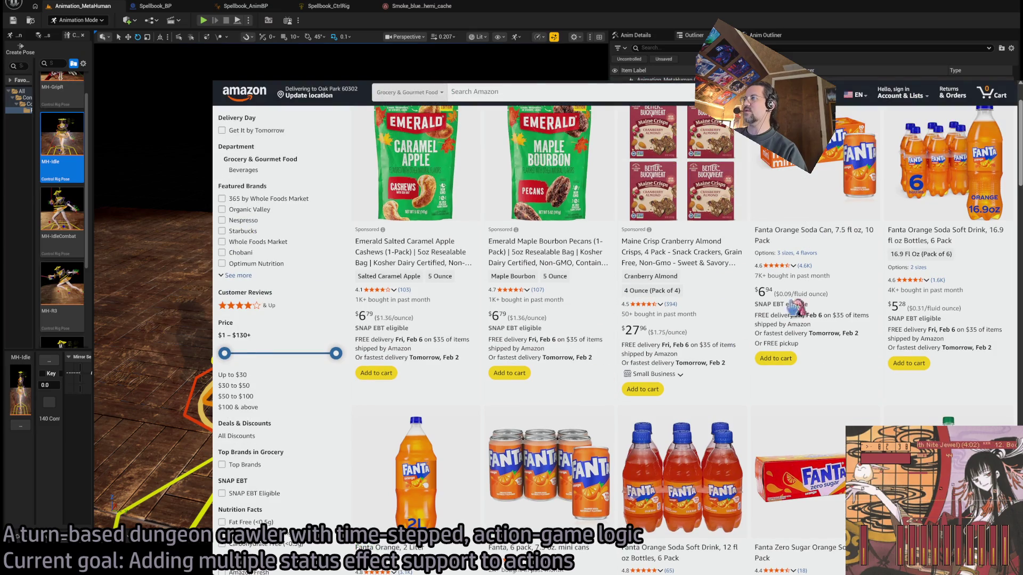
{"action": "scroll", "coordinate": [769, 301], "scroll_direction": "down", "scroll_amount": 3}
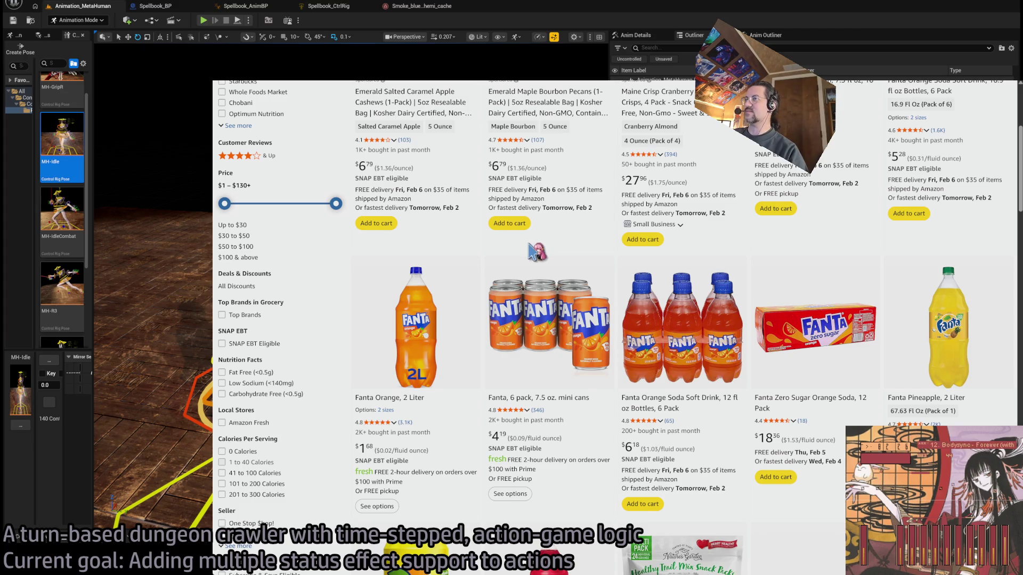
{"action": "scroll", "coordinate": [530, 261], "scroll_direction": "up", "scroll_amount": 1}
{"action": "scroll", "coordinate": [531, 266], "scroll_direction": "down", "scroll_amount": 1}
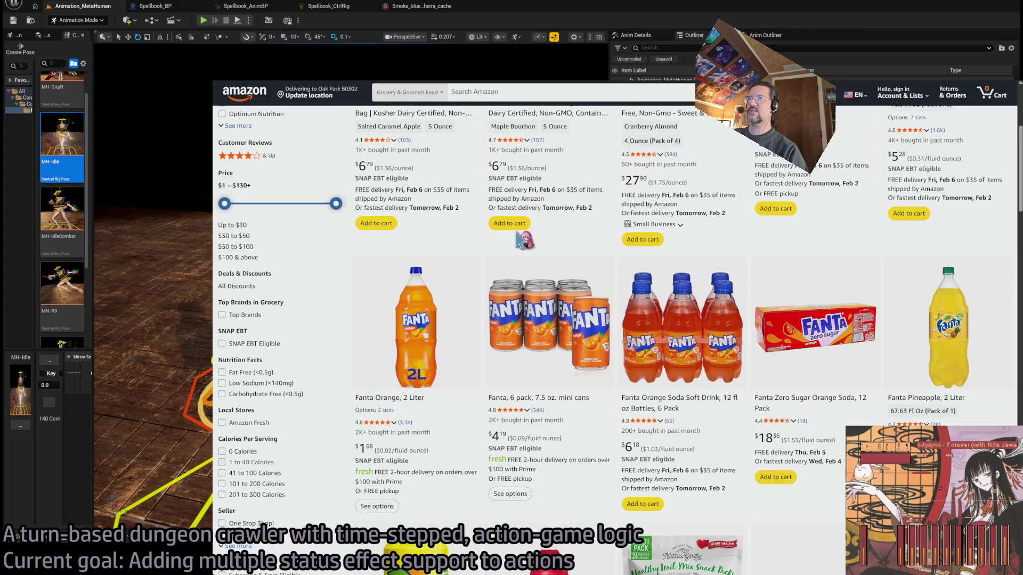
{"action": "left_click", "coordinate": [531, 269]}
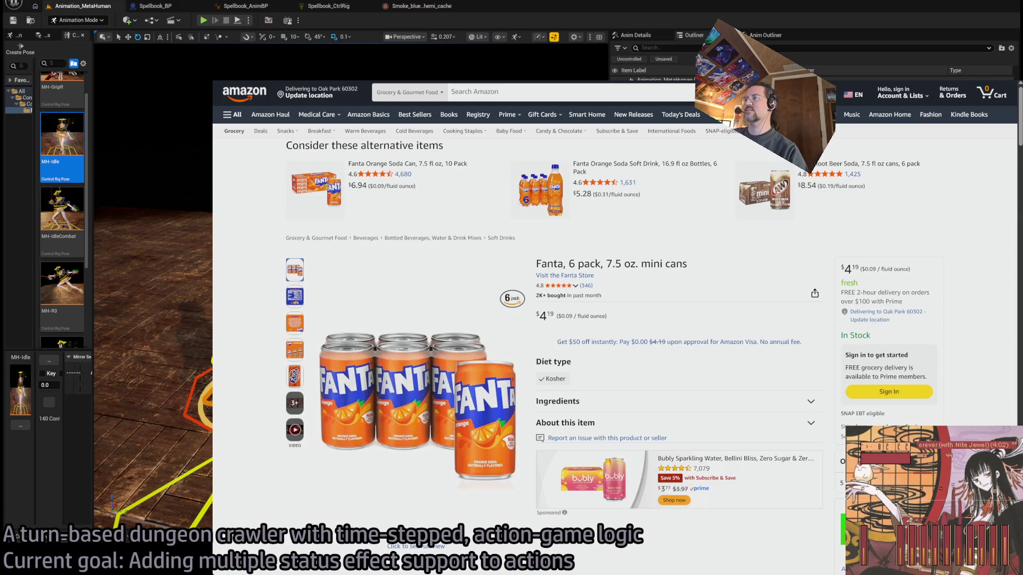
Open Wikipedia's Fanta article with an address-bar search for 'wiki'.
{"action": "key", "text": "ctrl+l"}
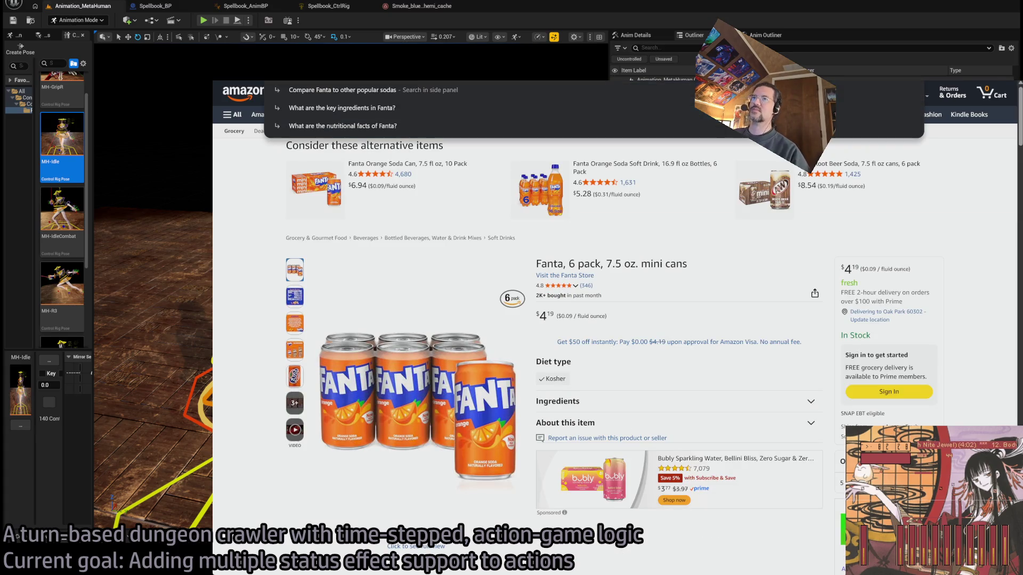
{"action": "type", "text": "wiki"}
{"action": "key", "text": "Return"}
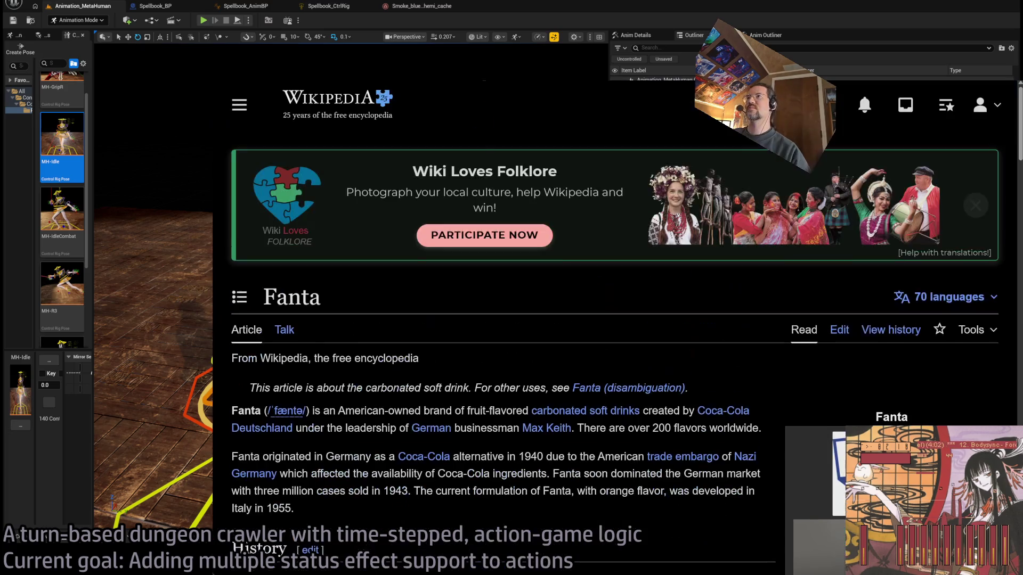
Read the Max Keith article from the Fanta page, then return to Fanta.
{"action": "scroll", "coordinate": [478, 201], "scroll_direction": "down", "scroll_amount": 1}
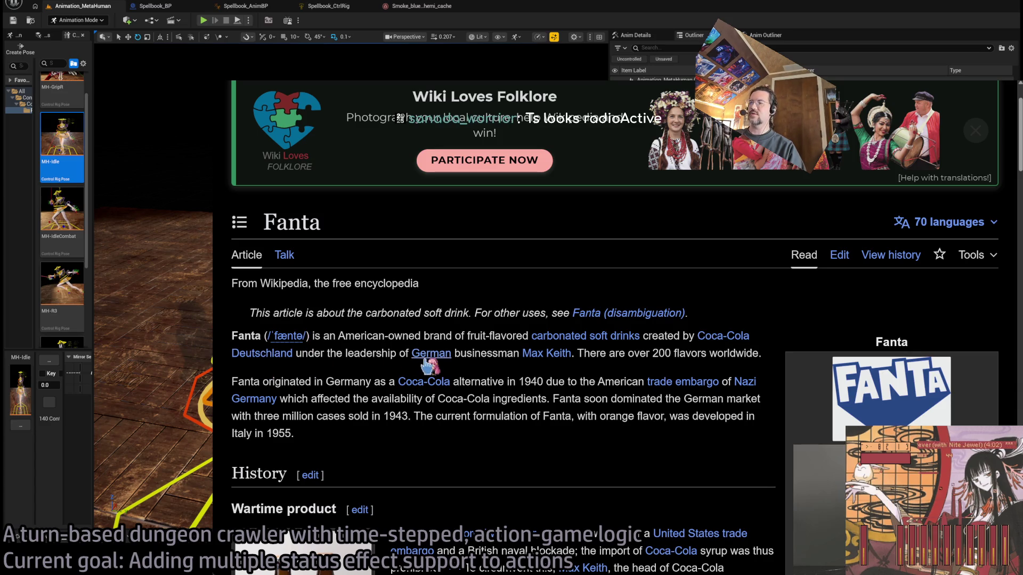
{"action": "scroll", "coordinate": [714, 351], "scroll_direction": "down", "scroll_amount": 3}
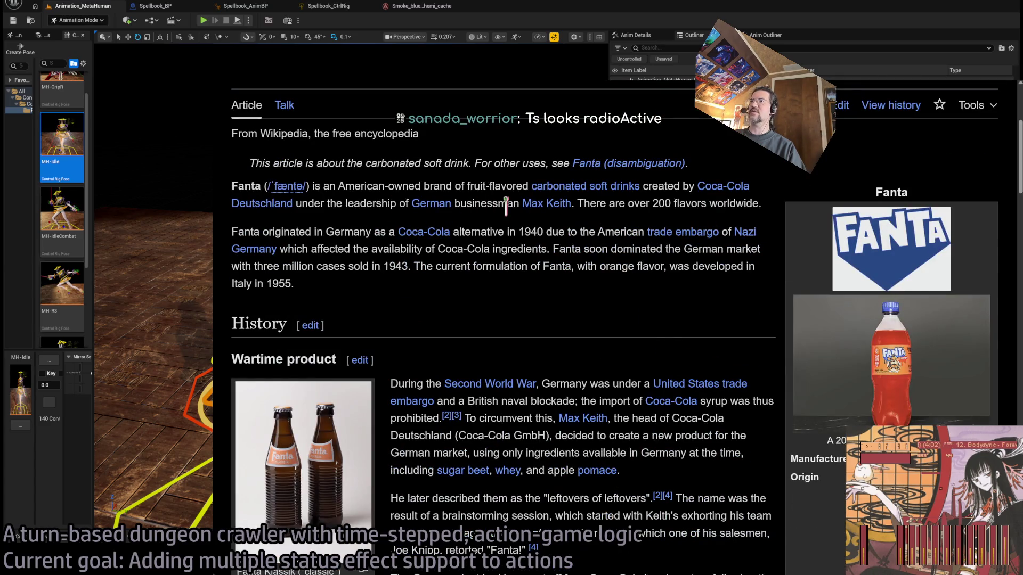
{"action": "left_click", "coordinate": [549, 203]}
{"action": "scroll", "coordinate": [522, 198], "scroll_direction": "down", "scroll_amount": 2}
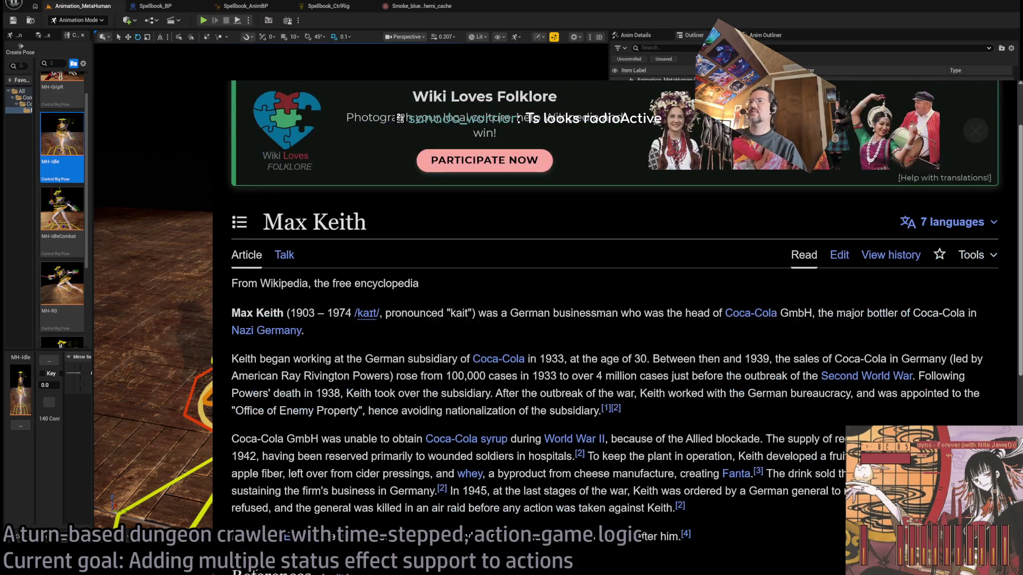
{"action": "scroll", "coordinate": [629, 261], "scroll_direction": "down", "scroll_amount": 2}
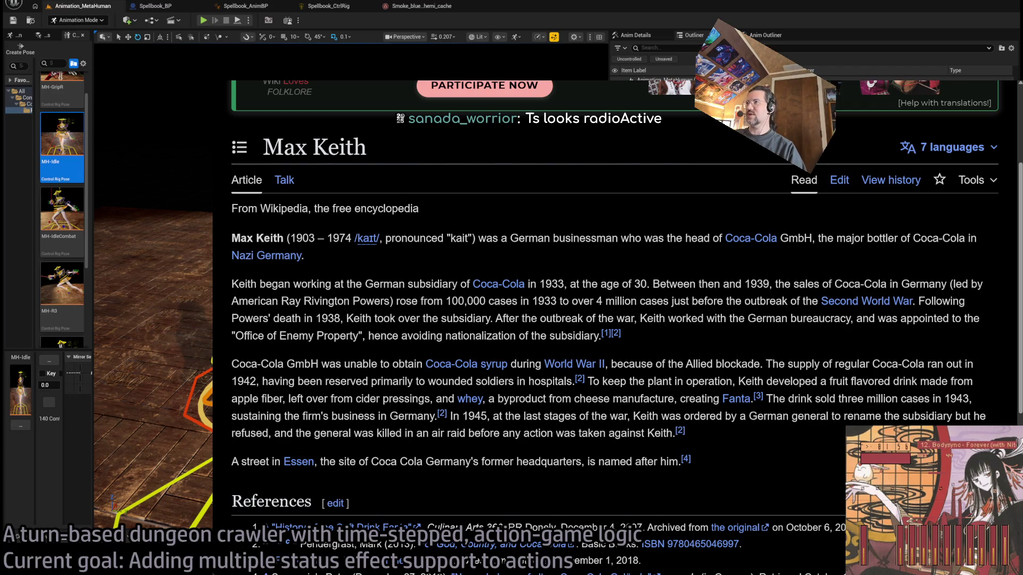
{"action": "key", "text": "alt+Left"}
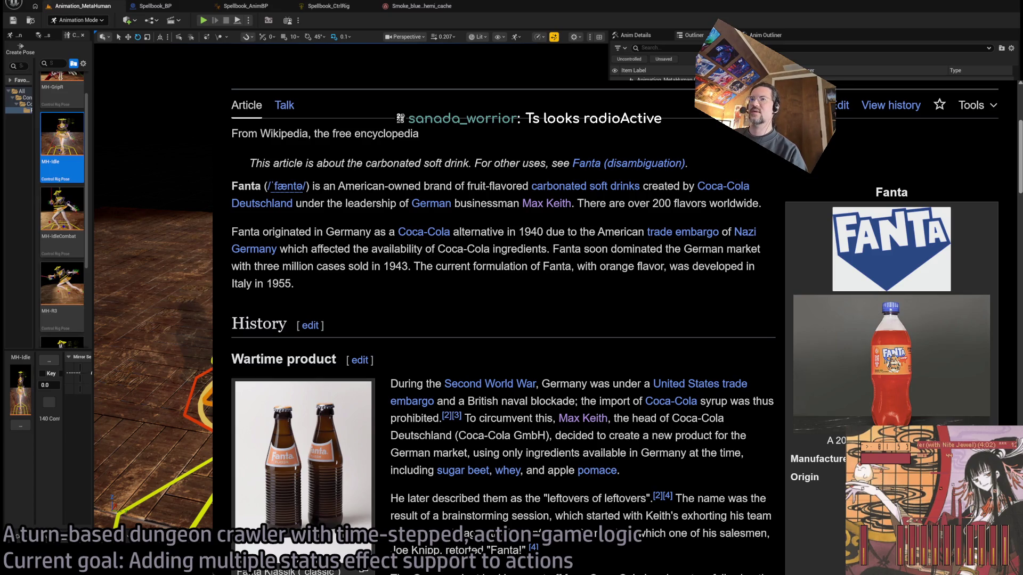
Highlight the Fanta origins sentence and the Coca-Cola ingredients phrase, then clear the selection.
{"action": "scroll", "coordinate": [548, 317], "scroll_direction": "down", "scroll_amount": 1}
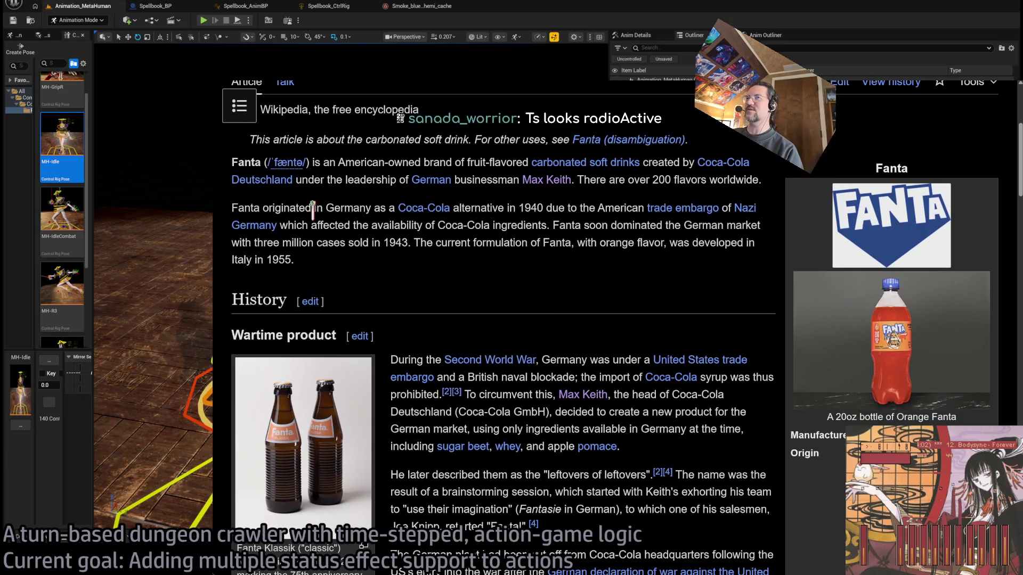
{"action": "left_click_drag", "start_coordinate": [247, 208], "coordinate": [633, 209]}
{"action": "left_click", "coordinate": [640, 237]}
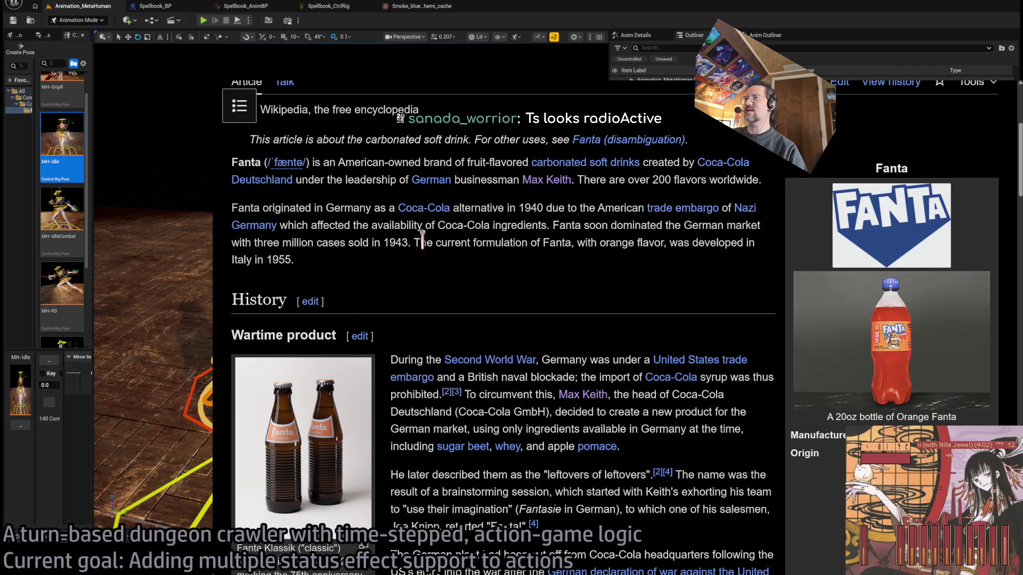
{"action": "mouse_move", "coordinate": [293, 224]}
{"action": "left_mouse_down"}
{"action": "mouse_move", "coordinate": [519, 209]}
{"action": "mouse_move", "coordinate": [525, 223]}
{"action": "left_mouse_up"}
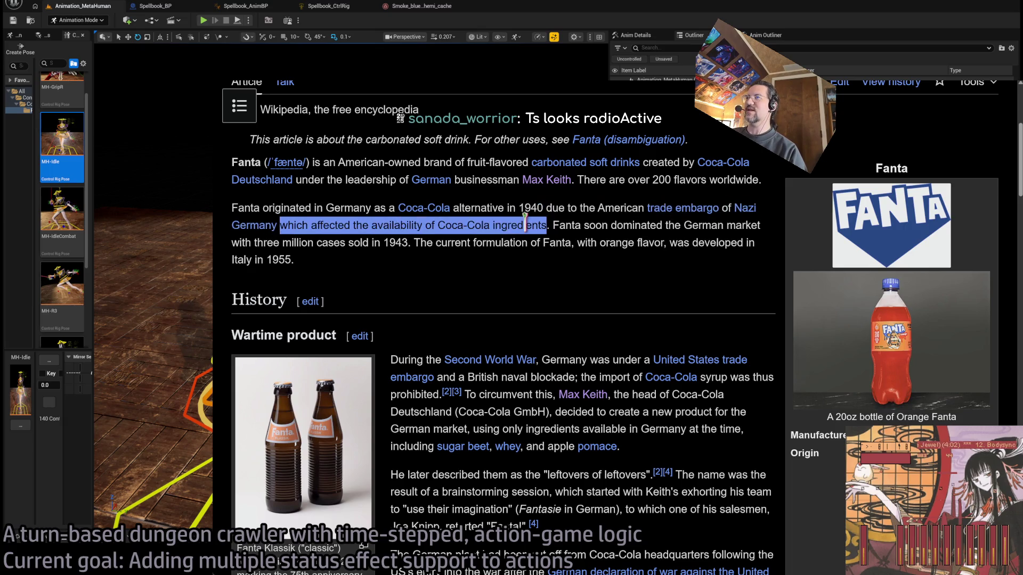
{"action": "left_click", "coordinate": [559, 270]}
{"action": "left_click_drag", "start_coordinate": [302, 219], "coordinate": [500, 224]}
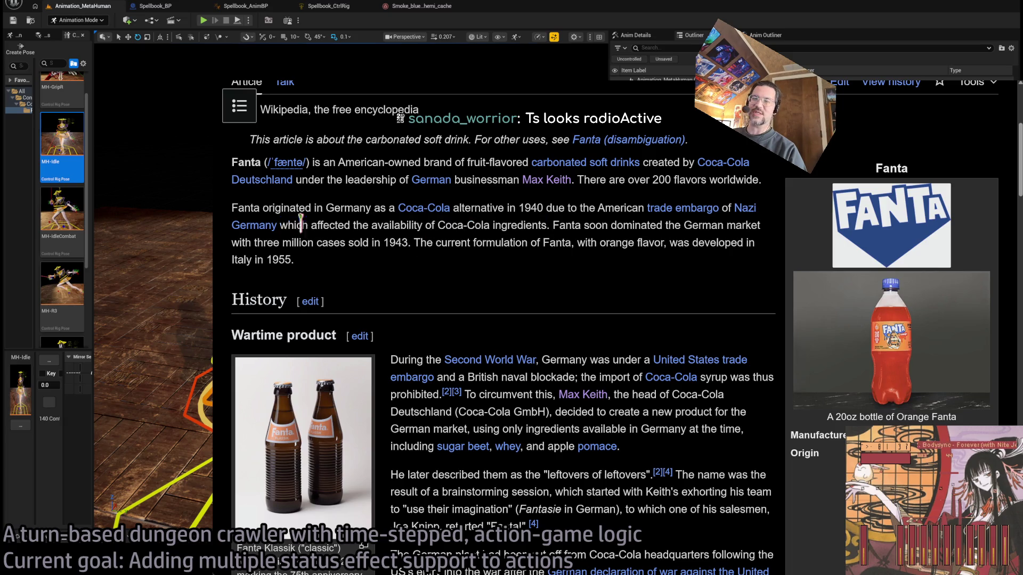
{"action": "double_click", "coordinate": [565, 226]}
{"action": "left_click_drag", "start_coordinate": [565, 225], "coordinate": [586, 269]}
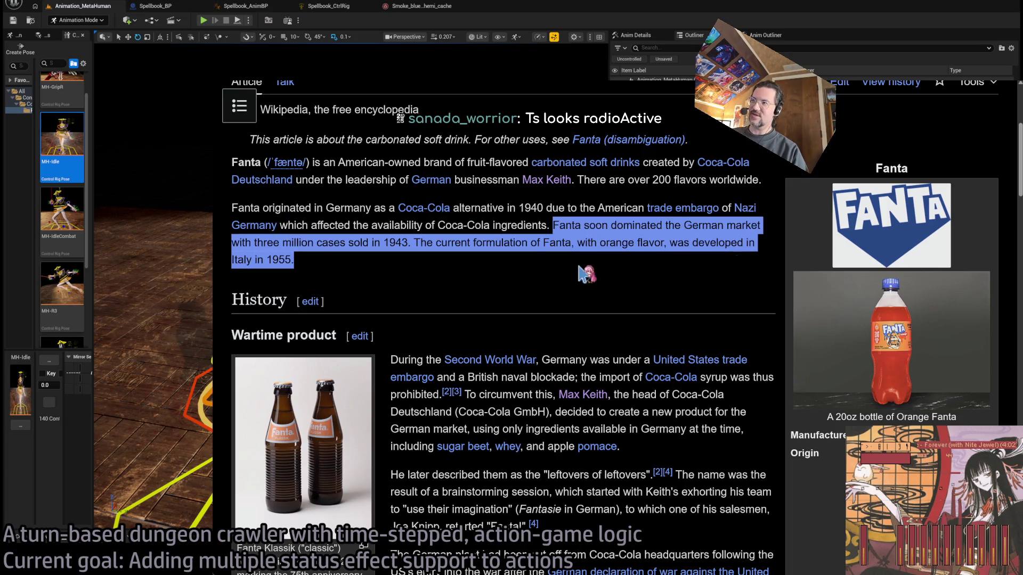
{"action": "double_click", "coordinate": [566, 223]}
{"action": "left_click", "coordinate": [566, 224]}
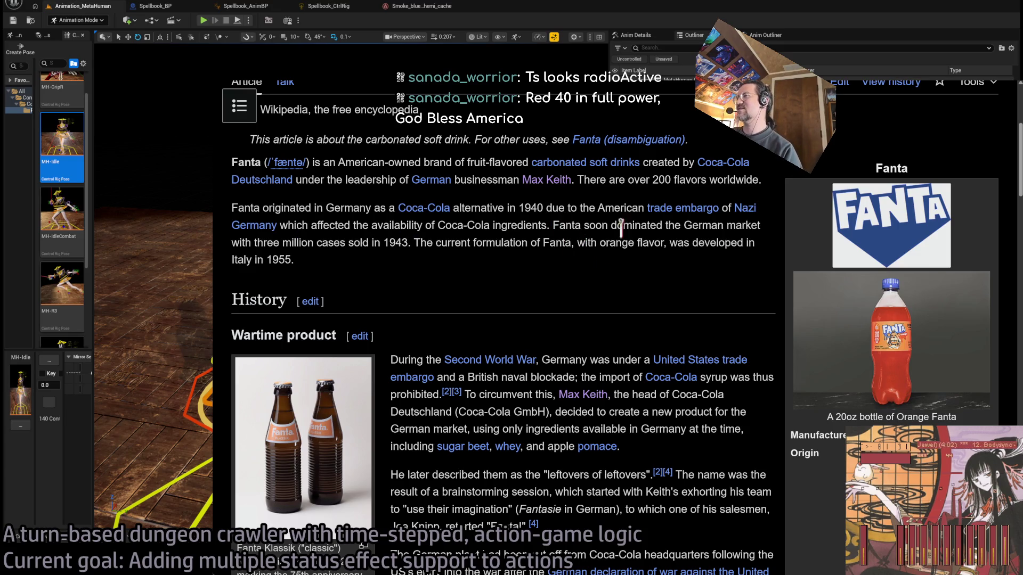
Scroll down and open the file page of the Fanta Klassik bottle photo.
{"action": "scroll", "coordinate": [765, 272], "scroll_direction": "down", "scroll_amount": 1}
{"action": "scroll", "coordinate": [766, 271], "scroll_direction": "down", "scroll_amount": 2}
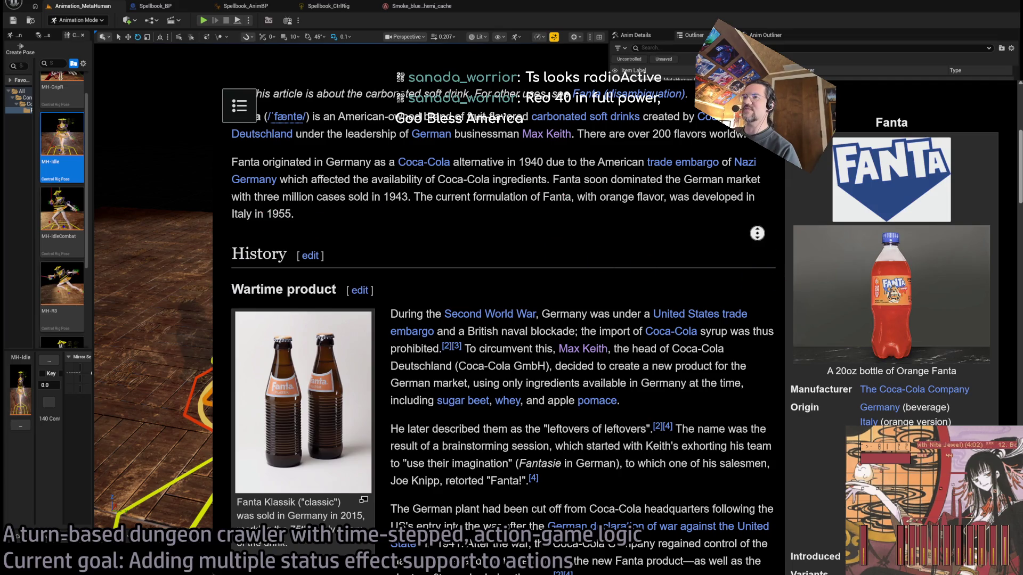
{"action": "scroll", "coordinate": [763, 245], "scroll_direction": "down", "scroll_amount": 2}
{"action": "scroll", "coordinate": [747, 307], "scroll_direction": "down", "scroll_amount": 4}
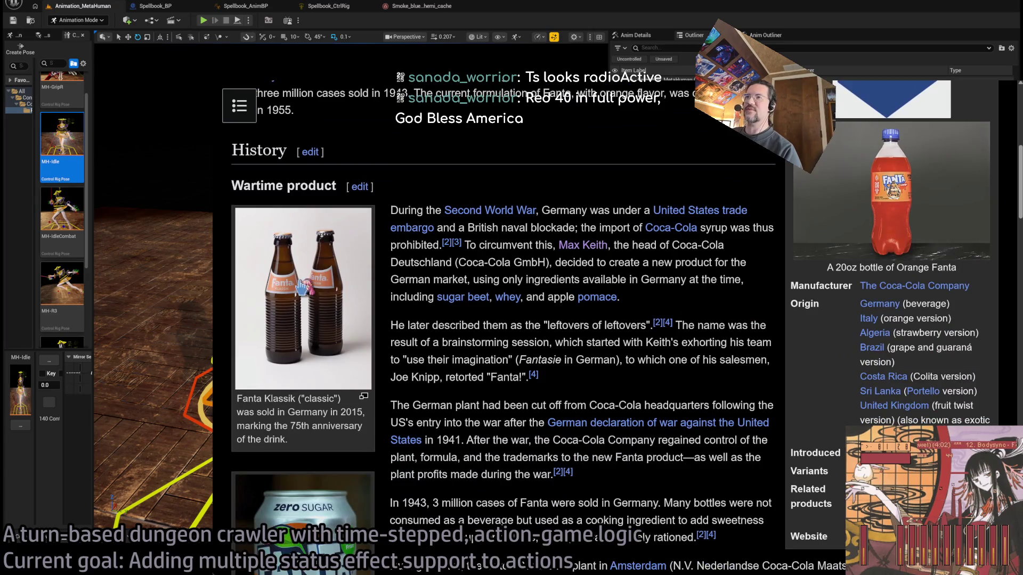
{"action": "left_click", "coordinate": [368, 209]}
{"action": "scroll", "coordinate": [959, 311], "scroll_direction": "down", "scroll_amount": 8}
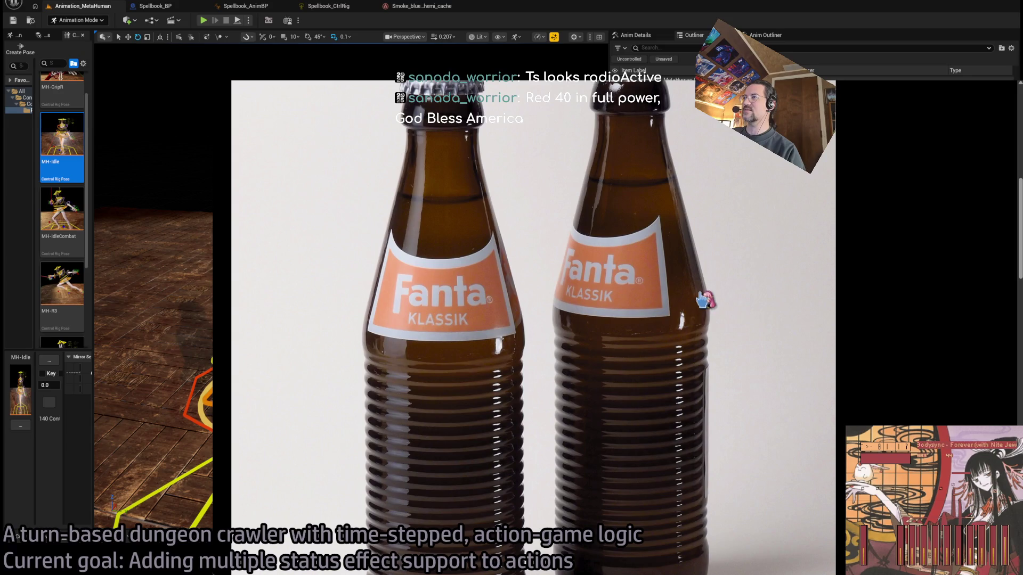
View the full Fanta Klassik bottle photo, then return to the Fanta article.
{"action": "scroll", "coordinate": [669, 289], "scroll_direction": "down", "scroll_amount": 3}
{"action": "left_click", "coordinate": [669, 288]}
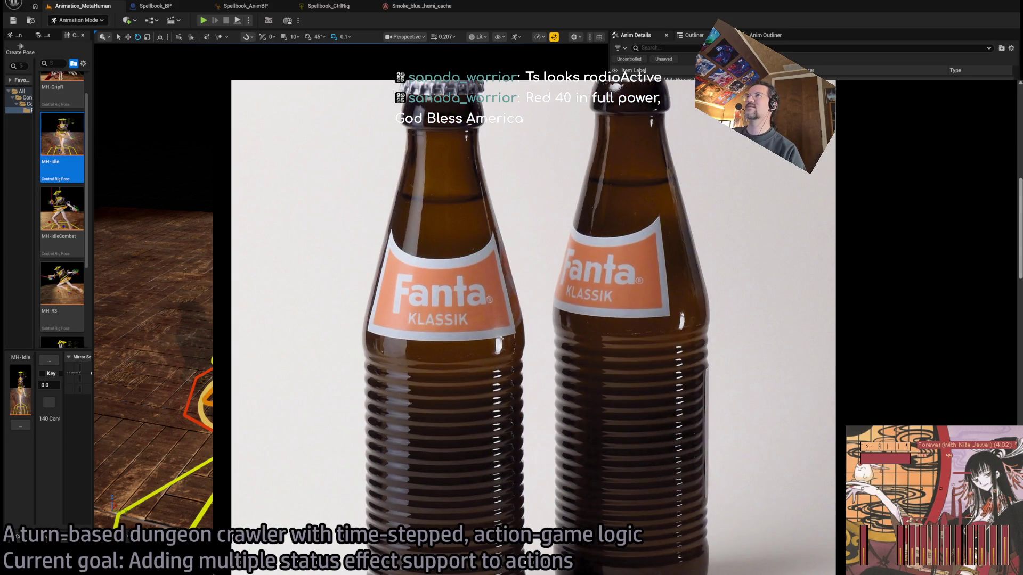
{"action": "key", "text": "alt+Left"}
Highlight and clear the phrase about ingredients available in Germany.
{"action": "scroll", "coordinate": [693, 267], "scroll_direction": "down", "scroll_amount": 1}
{"action": "scroll", "coordinate": [764, 217], "scroll_direction": "down", "scroll_amount": 2}
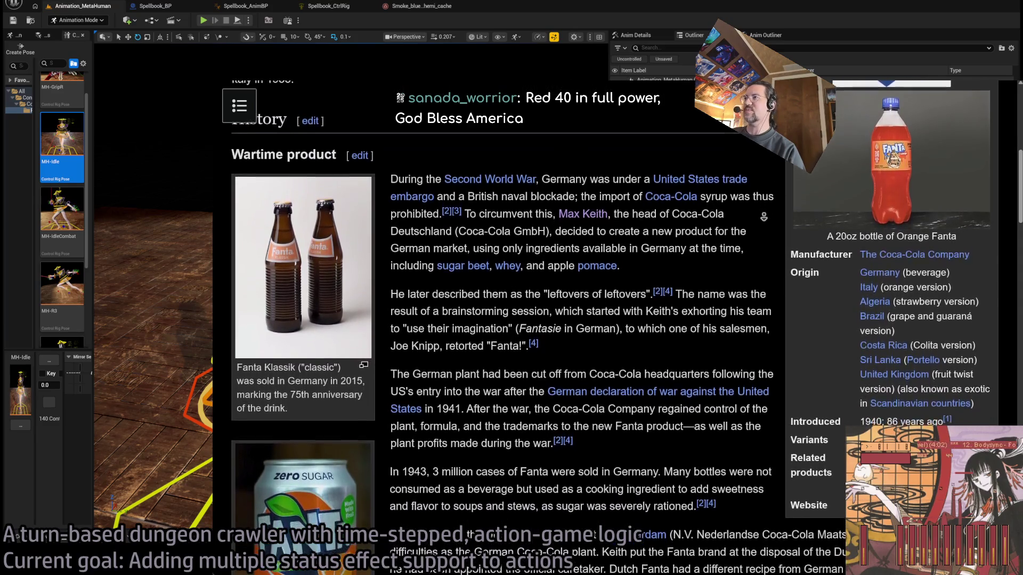
{"action": "scroll", "coordinate": [762, 222], "scroll_direction": "down", "scroll_amount": 1}
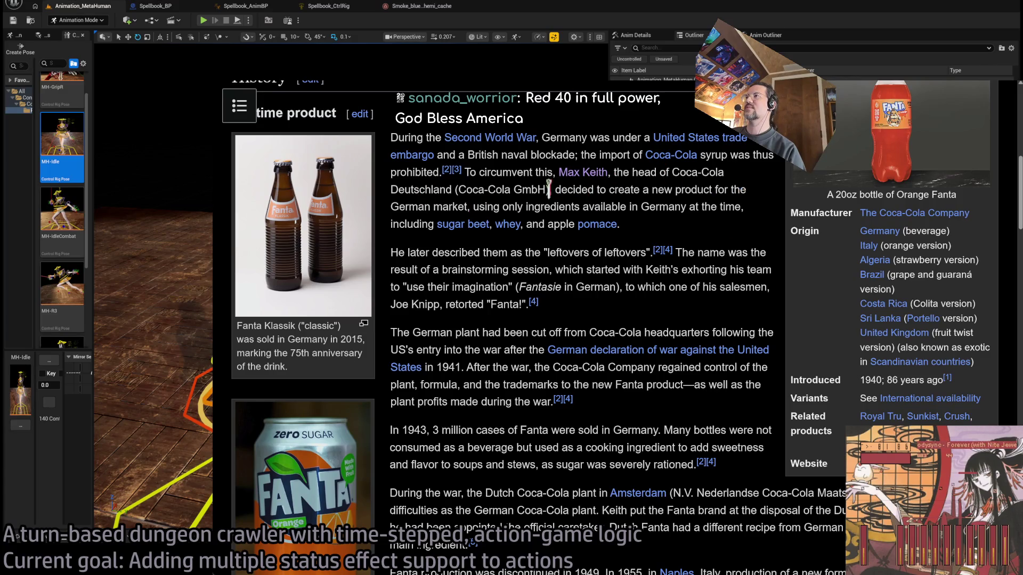
{"action": "mouse_move", "coordinate": [474, 206]}
{"action": "left_mouse_down"}
{"action": "mouse_move", "coordinate": [745, 207]}
{"action": "mouse_move", "coordinate": [420, 222]}
{"action": "left_mouse_up"}
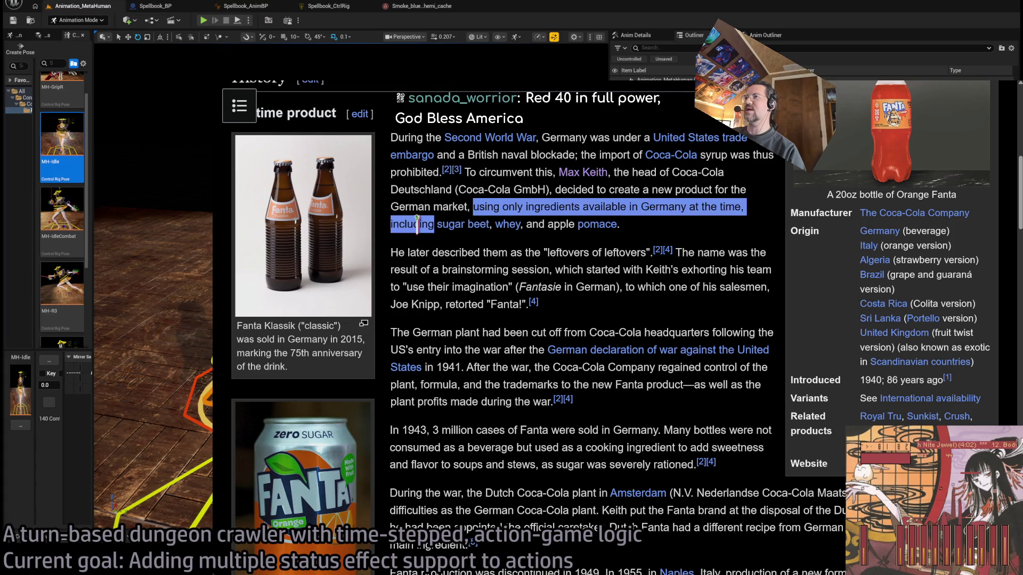
{"action": "left_click", "coordinate": [550, 224]}
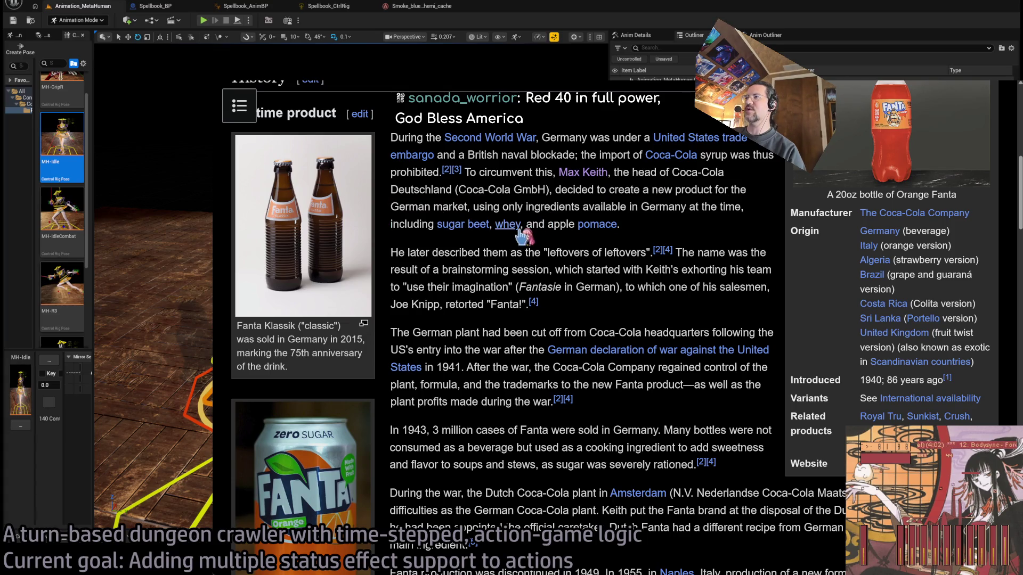
Read the Pomace article, then return to the Fanta article.
{"action": "left_click", "coordinate": [597, 224]}
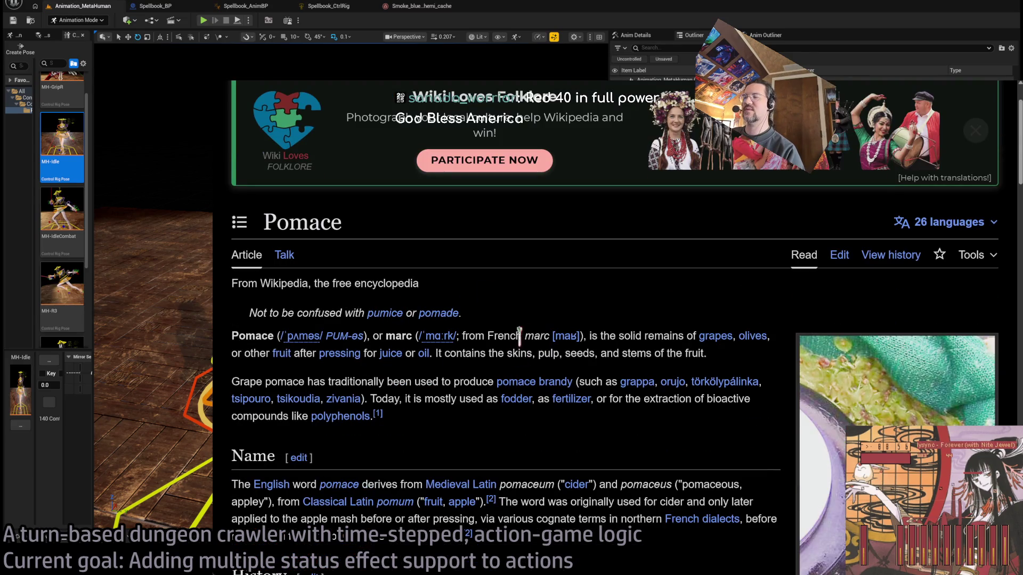
{"action": "scroll", "coordinate": [651, 323], "scroll_direction": "down", "scroll_amount": 1}
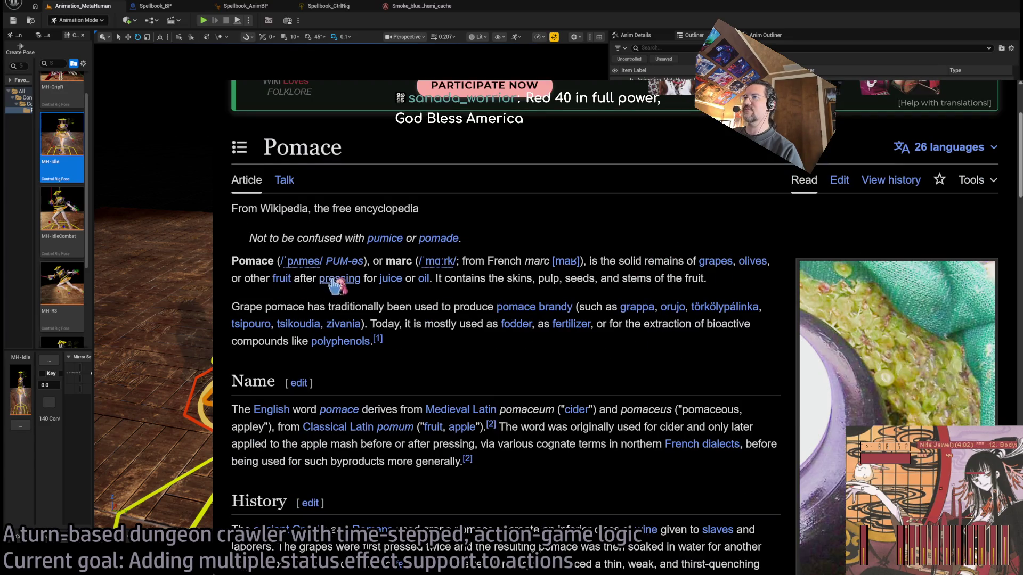
{"action": "scroll", "coordinate": [607, 277], "scroll_direction": "down", "scroll_amount": 1}
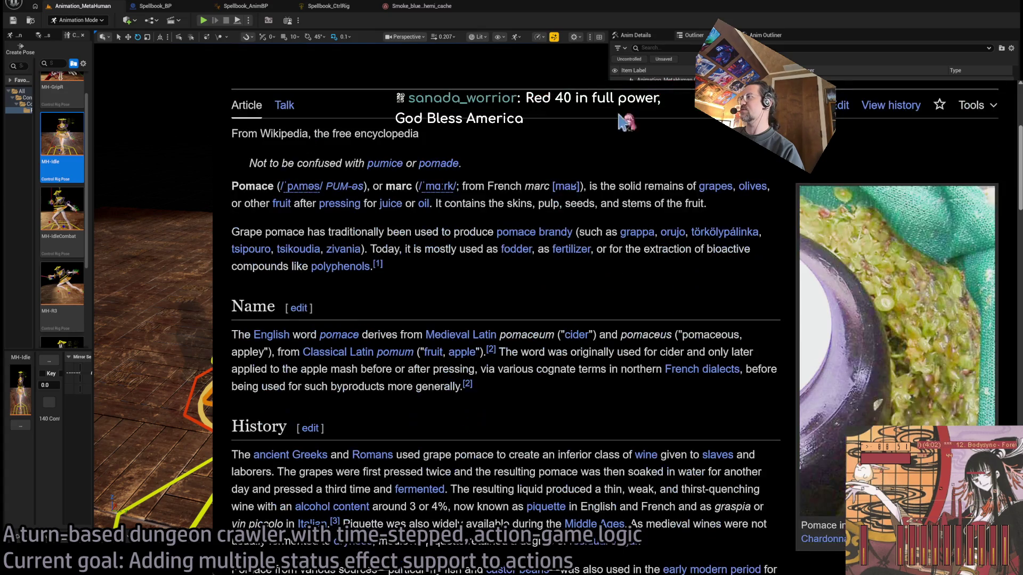
{"action": "key", "text": "alt+Left"}
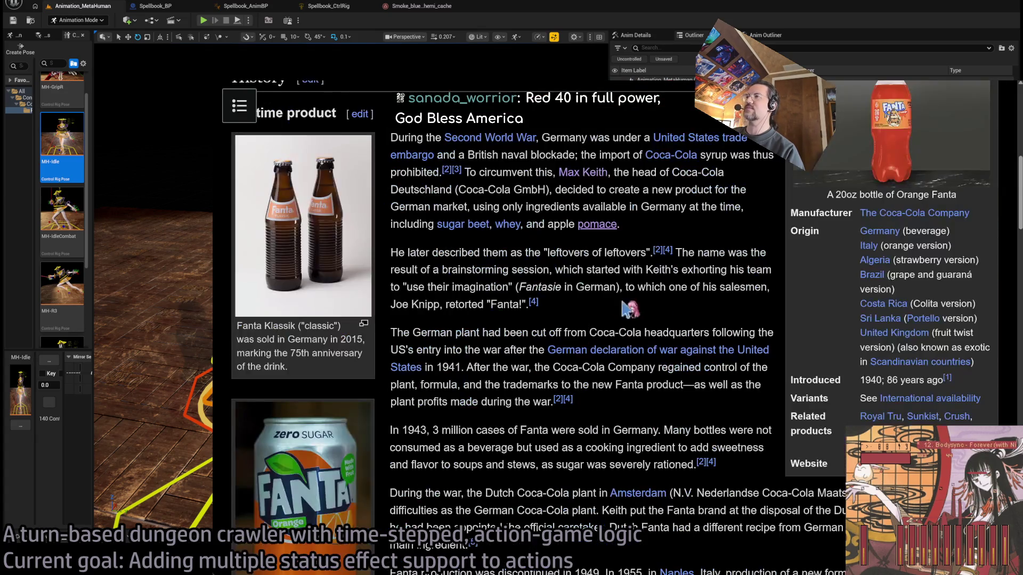
Highlight the 'leftovers of leftovers' phrase, then read down into the Modern product section.
{"action": "scroll", "coordinate": [743, 245], "scroll_direction": "down", "scroll_amount": 1}
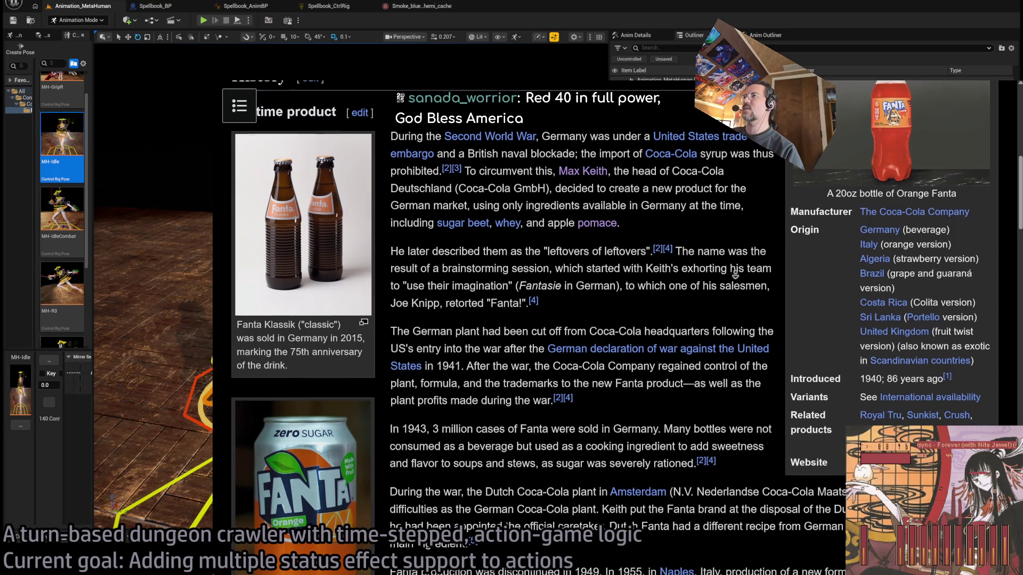
{"action": "left_click_drag", "start_coordinate": [510, 233], "coordinate": [709, 236]}
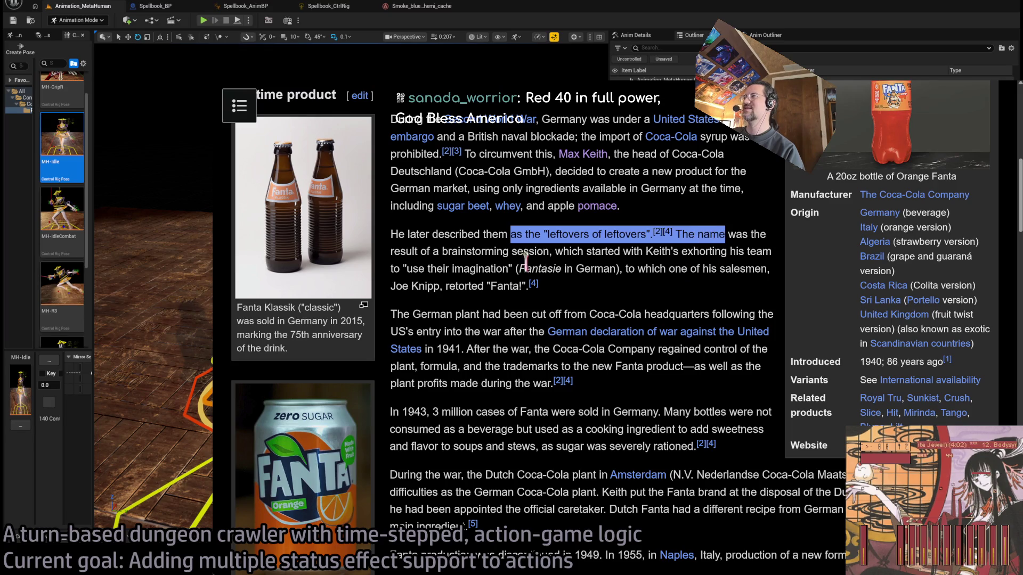
{"action": "left_click", "coordinate": [730, 296]}
{"action": "scroll", "coordinate": [725, 314], "scroll_direction": "down", "scroll_amount": 1}
{"action": "scroll", "coordinate": [723, 327], "scroll_direction": "down", "scroll_amount": 5}
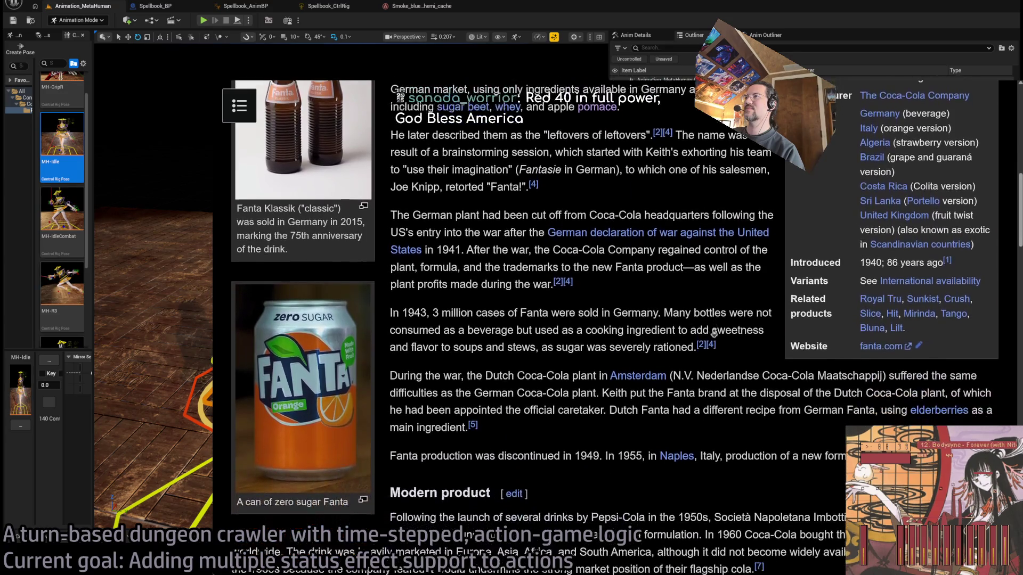
{"action": "scroll", "coordinate": [714, 333], "scroll_direction": "down", "scroll_amount": 3}
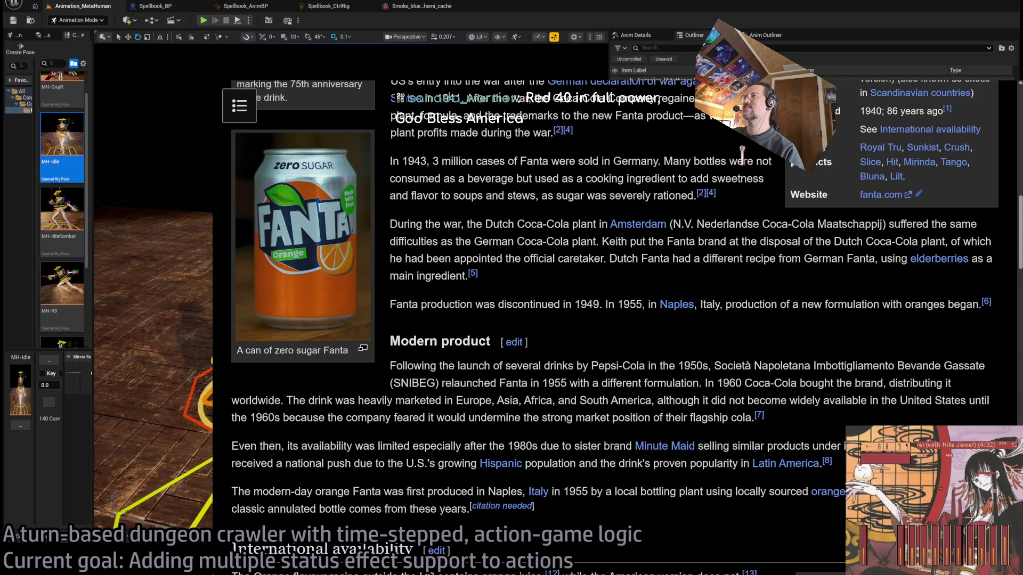
{"action": "scroll", "coordinate": [743, 187], "scroll_direction": "down", "scroll_amount": 3}
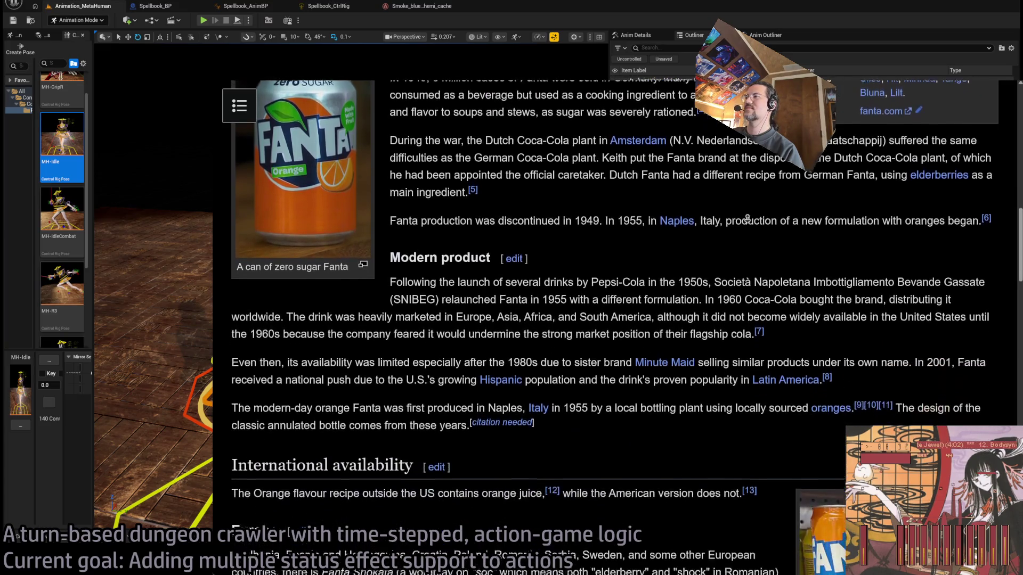
{"action": "scroll", "coordinate": [748, 219], "scroll_direction": "down", "scroll_amount": 10}
Search 'orange' to load Wikipedia's Orangina article and scroll to its History section.
{"action": "scroll", "coordinate": [748, 220], "scroll_direction": "down", "scroll_amount": 4}
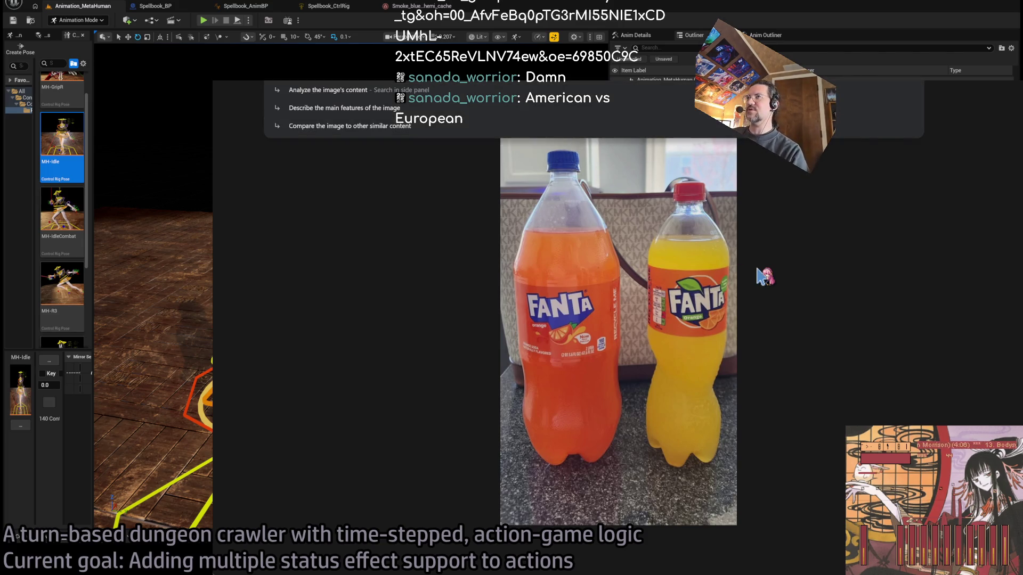
{"action": "key", "text": "BackSpace"}
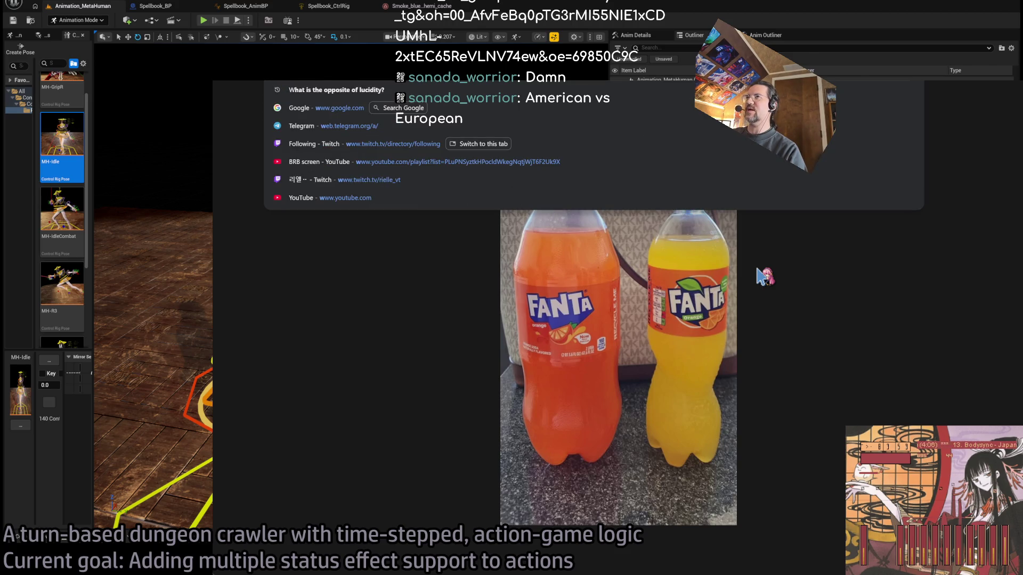
{"action": "type", "text": "orange"}
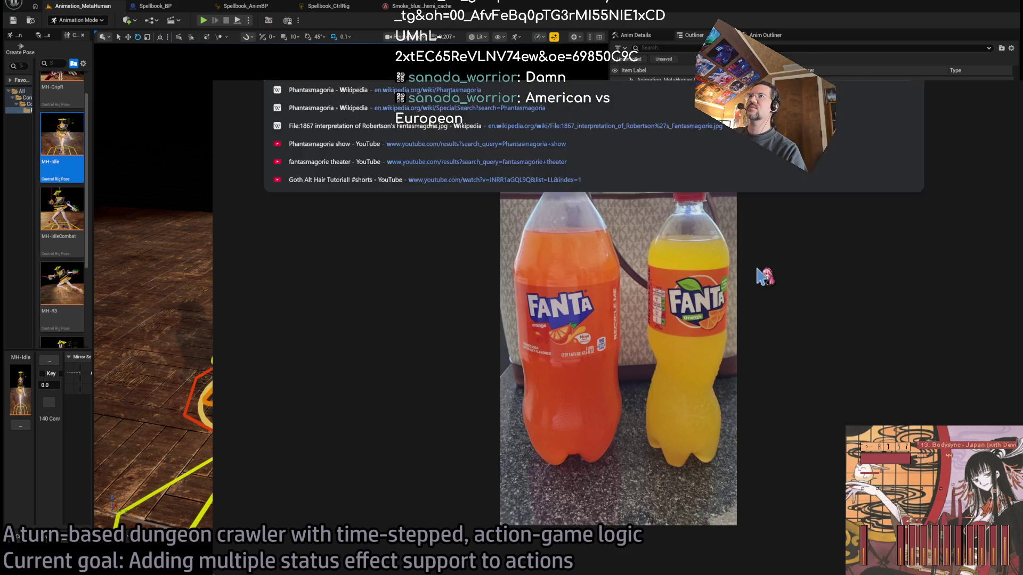
{"action": "key", "text": "Return"}
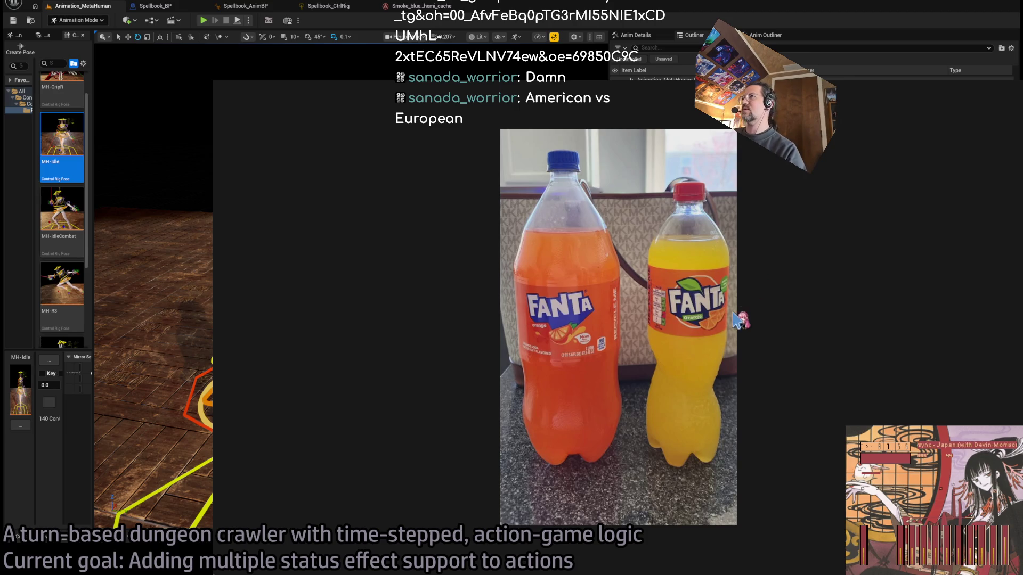
{"action": "scroll", "coordinate": [588, 272], "scroll_direction": "down", "scroll_amount": 4}
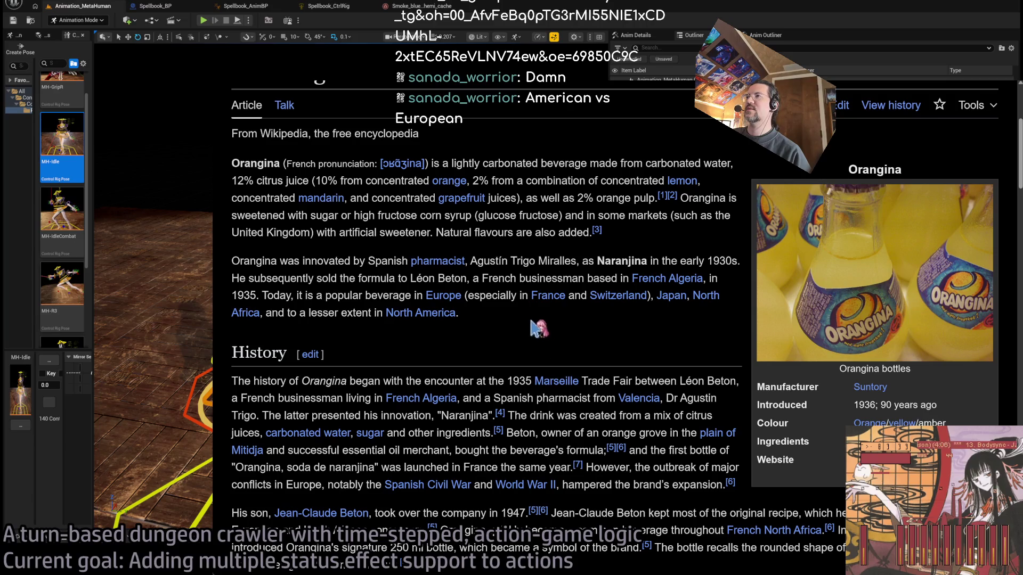
Highlight and clear 'a popular beverage in Europe' in the Orangina introduction.
{"action": "scroll", "coordinate": [478, 341], "scroll_direction": "down", "scroll_amount": 1}
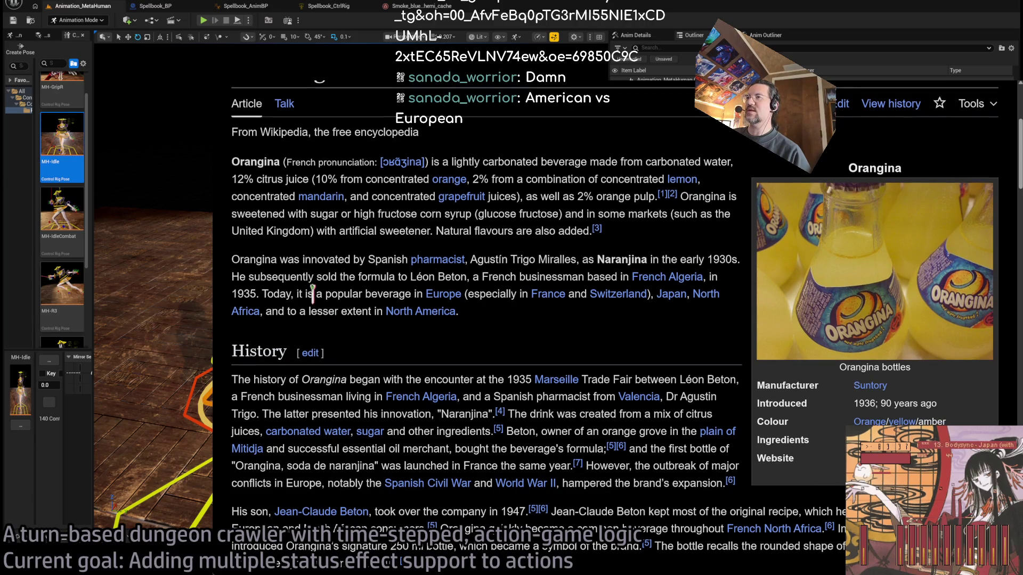
{"action": "left_click_drag", "start_coordinate": [314, 294], "coordinate": [462, 295]}
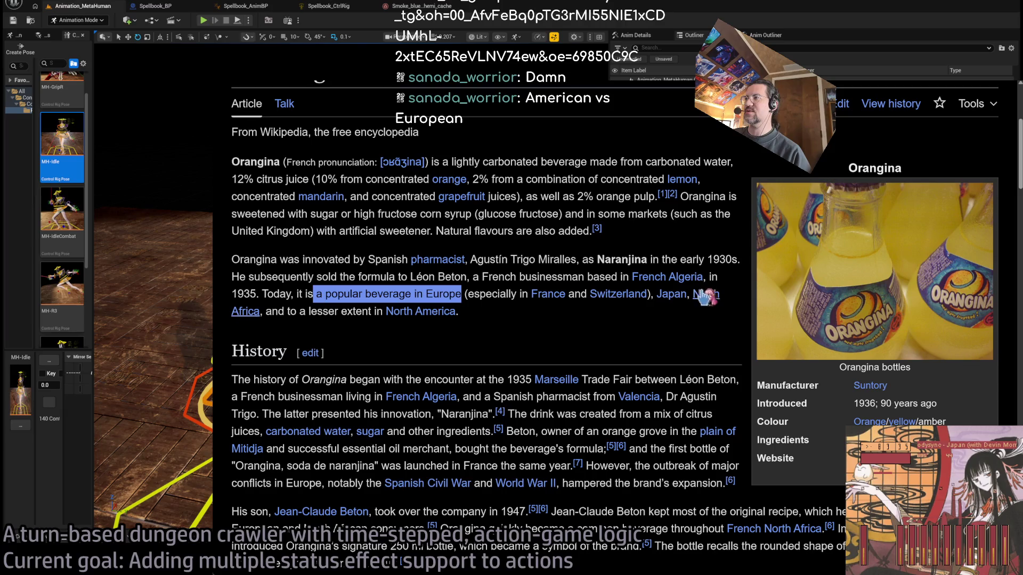
{"action": "left_click", "coordinate": [393, 343]}
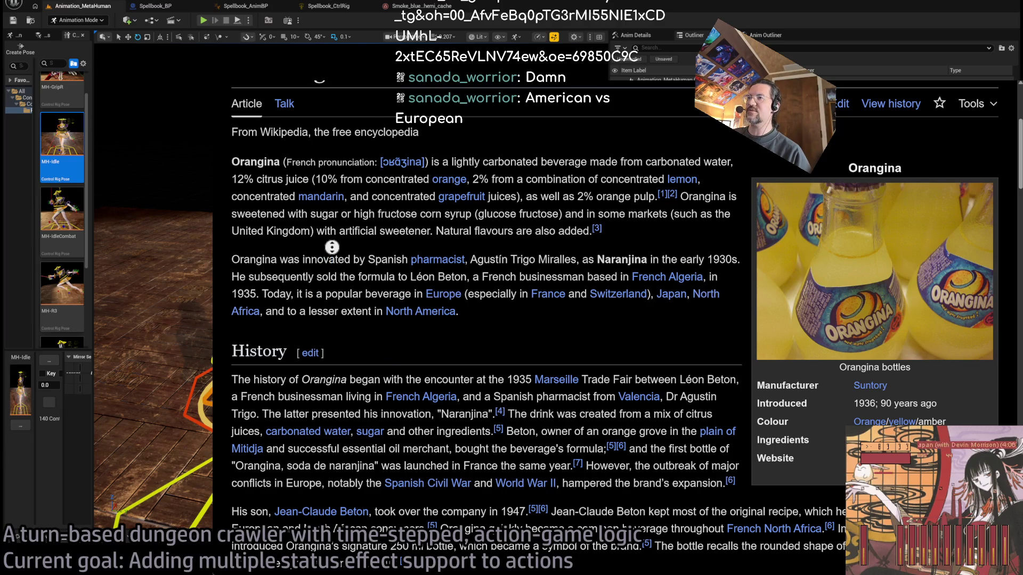
{"action": "scroll", "coordinate": [348, 302], "scroll_direction": "down", "scroll_amount": 3}
{"action": "scroll", "coordinate": [347, 302], "scroll_direction": "up", "scroll_amount": 2}
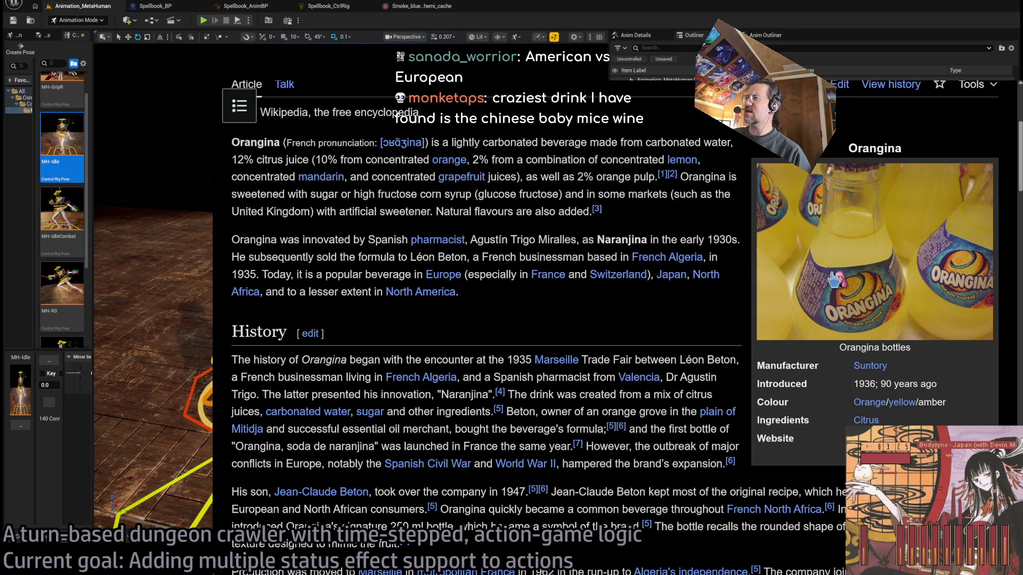
Select the infobox Manufacturer row, then search Google for 'chinese baby mice wine'.
{"action": "double_click", "coordinate": [800, 365]}
{"action": "triple_click", "coordinate": [917, 372]}
{"action": "left_click", "coordinate": [751, 373]}
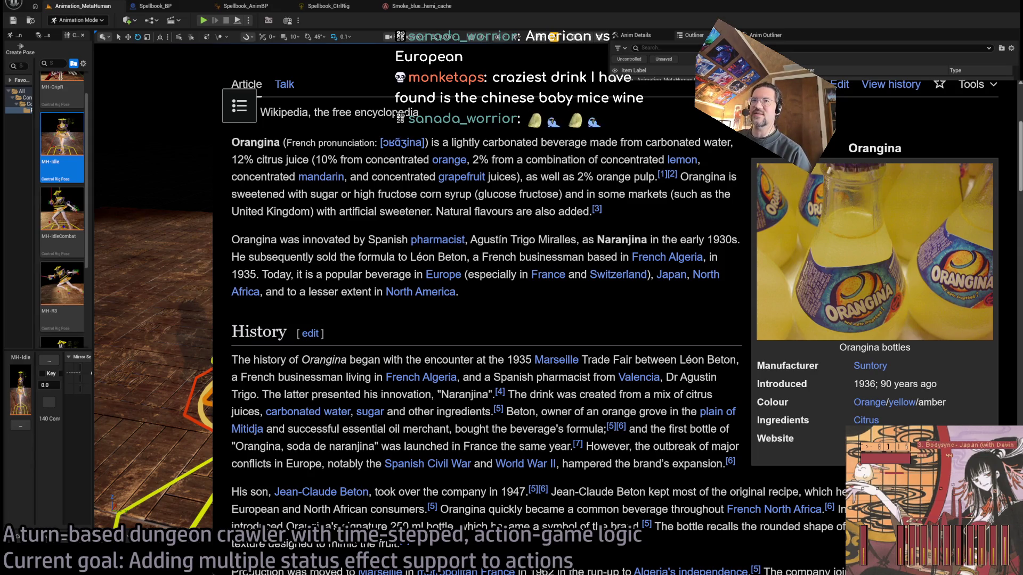
{"action": "key", "text": "Return"}
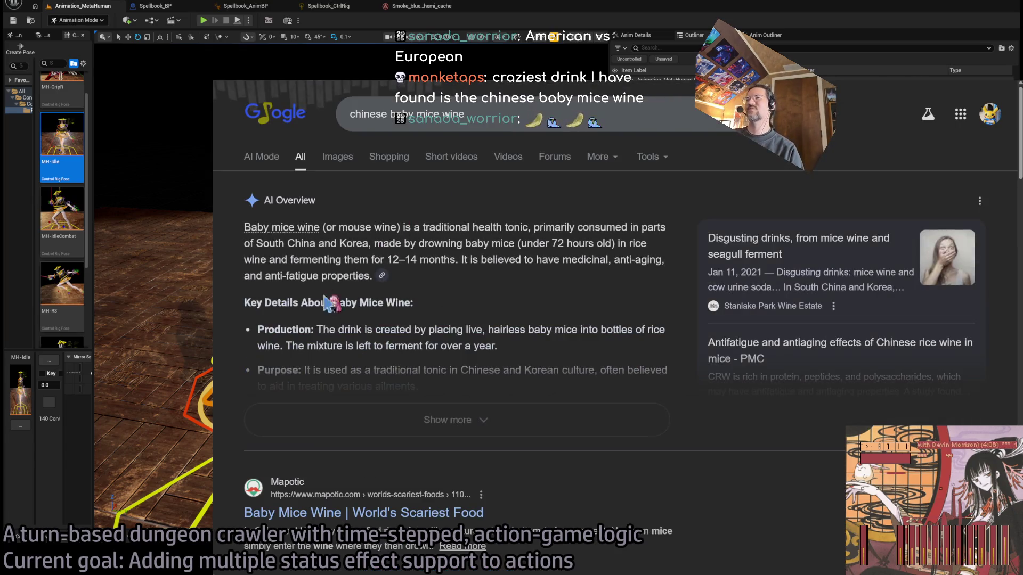
Expand the AI Overview, highlight 'made by drowning baby mice', and scroll the results.
{"action": "left_click", "coordinate": [454, 418]}
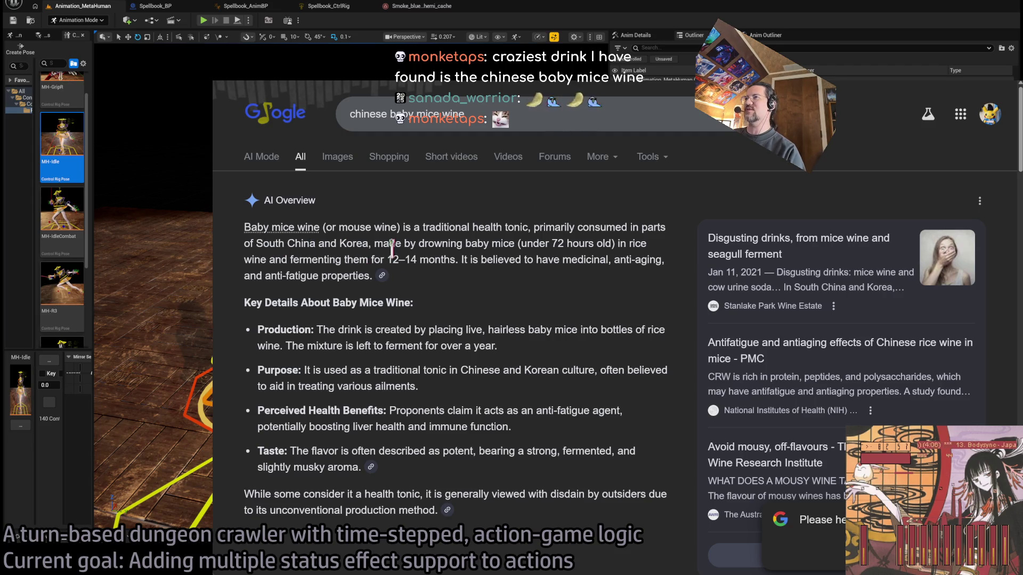
{"action": "left_click_drag", "start_coordinate": [389, 243], "coordinate": [516, 245]}
{"action": "left_click", "coordinate": [607, 301]}
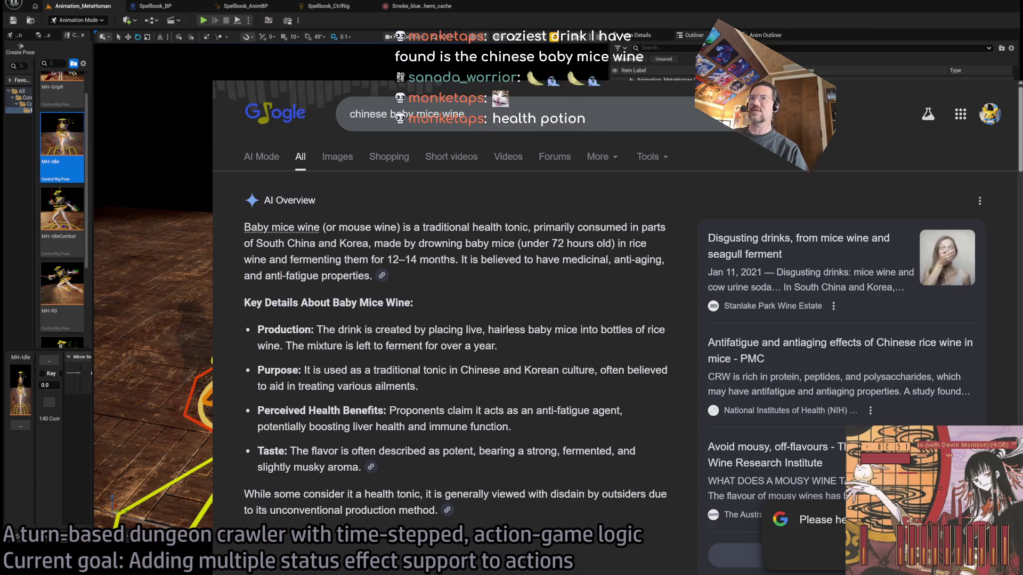
{"action": "scroll", "coordinate": [514, 318], "scroll_direction": "down", "scroll_amount": 3}
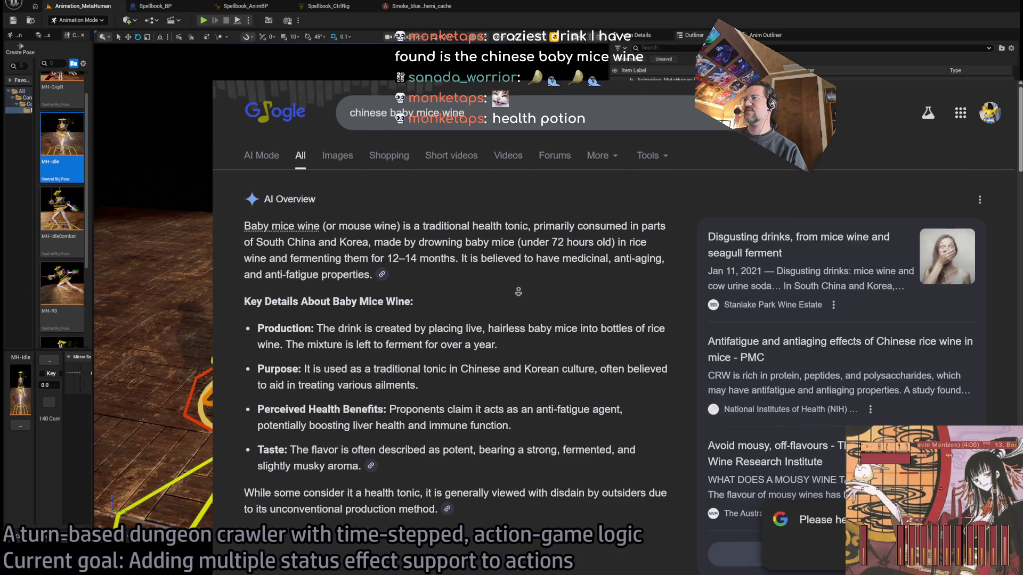
{"action": "scroll", "coordinate": [514, 318], "scroll_direction": "down", "scroll_amount": 6}
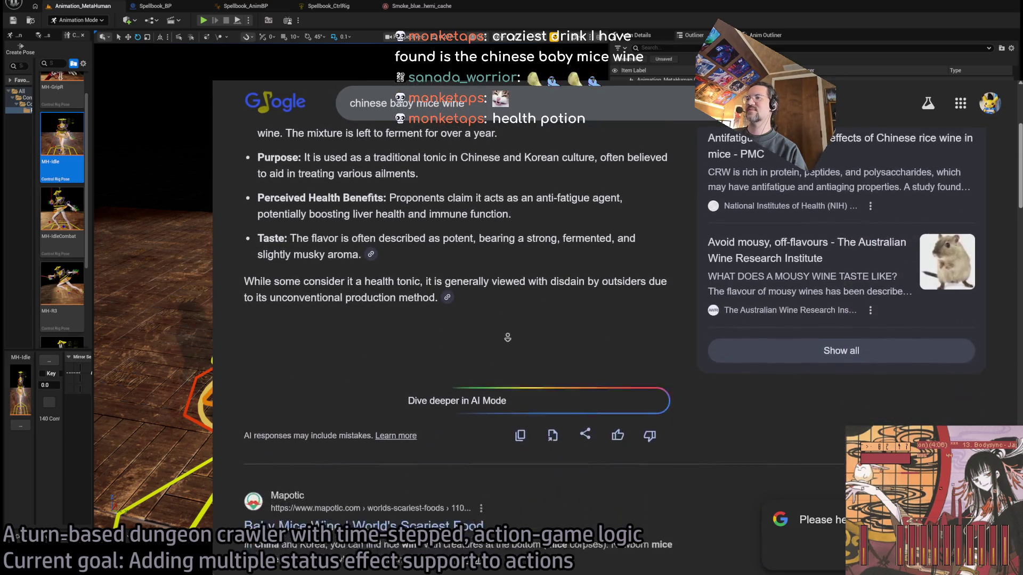
{"action": "scroll", "coordinate": [454, 373], "scroll_direction": "down", "scroll_amount": 2}
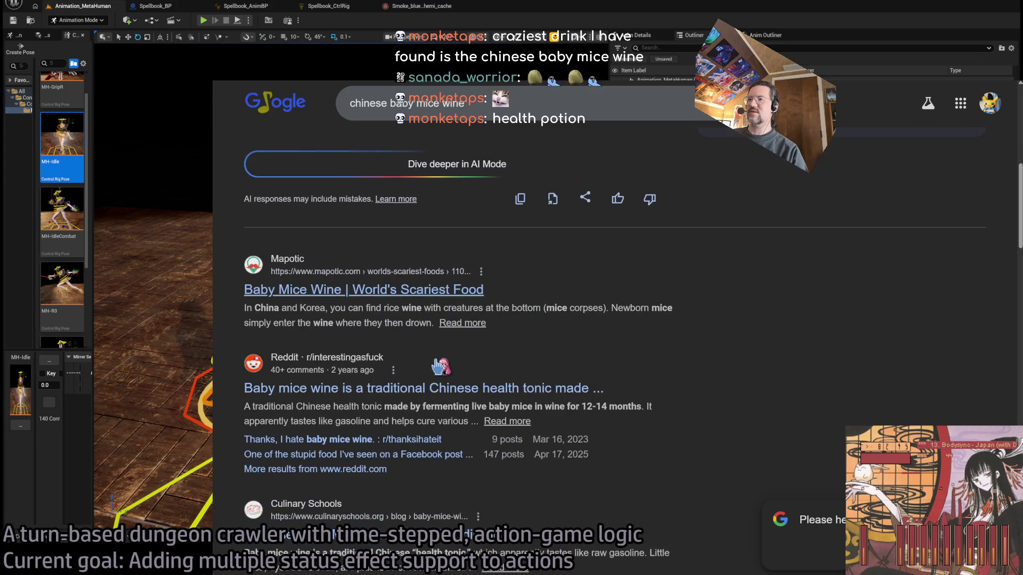
Open the Reddit post on baby mice wine, then close tabs back to the editor.
{"action": "left_click", "coordinate": [381, 393]}
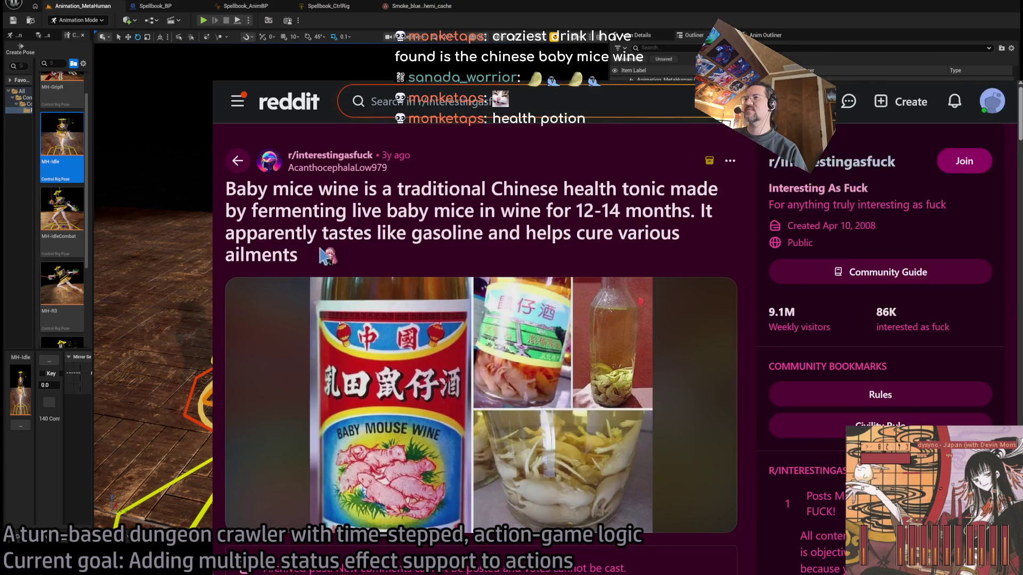
{"action": "scroll", "coordinate": [328, 256], "scroll_direction": "down", "scroll_amount": 2}
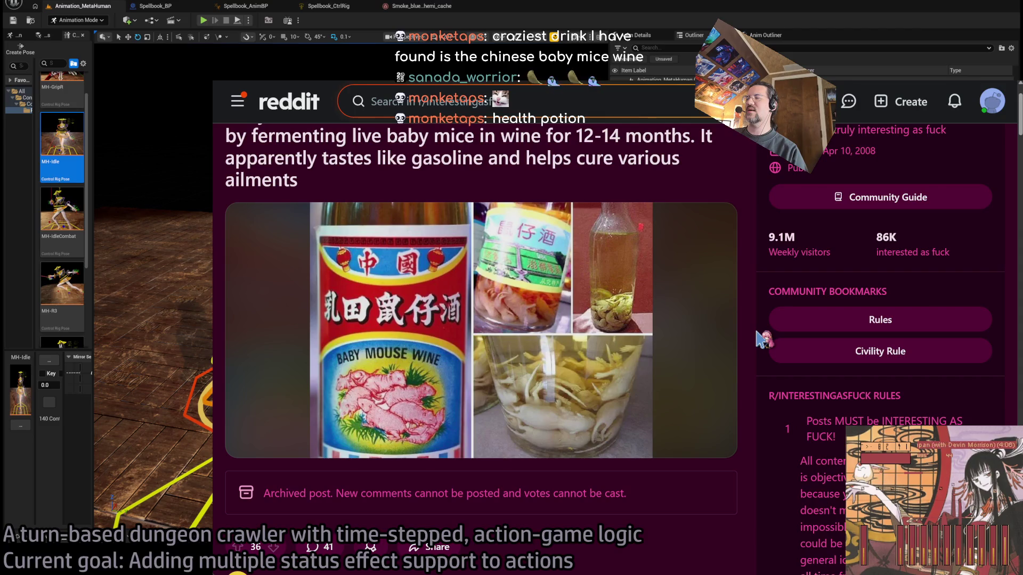
{"action": "key", "text": "ctrl+w"}
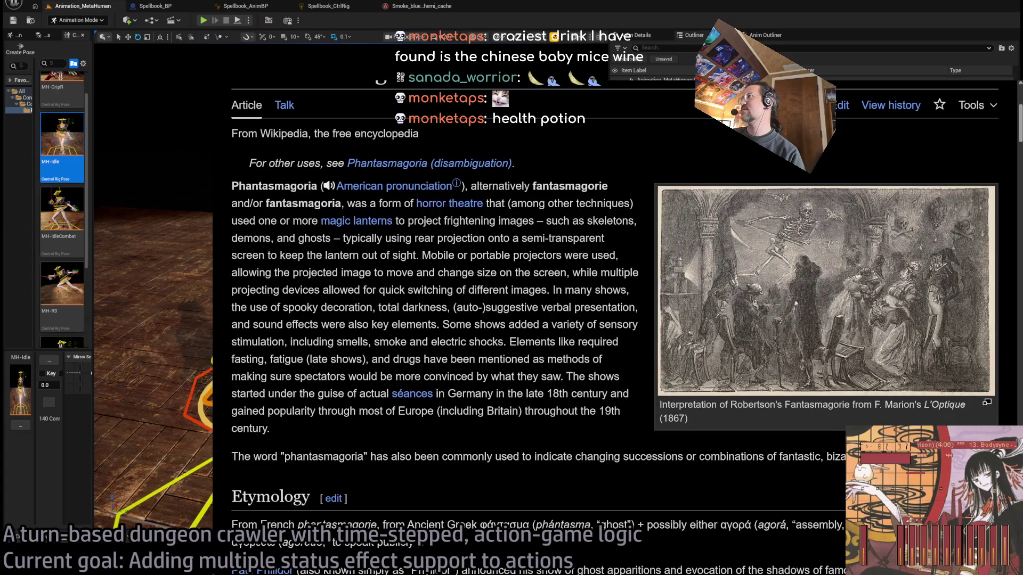
{"action": "key", "text": "ctrl+w"}
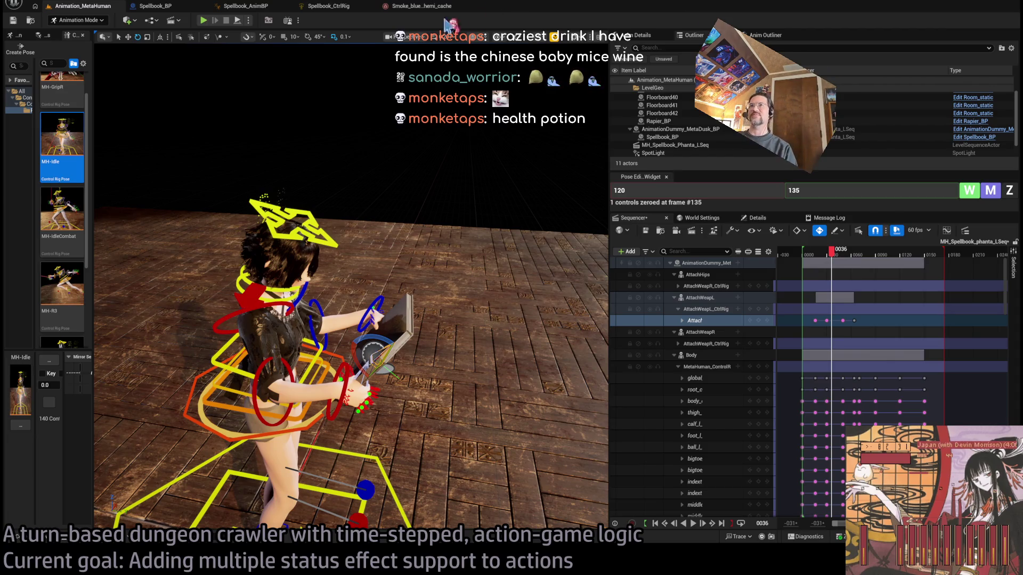
Save MH_Spellbook_phanta_LSeq, scrub to frame 54, then back to the start.
{"action": "key", "text": "ctrl+s"}
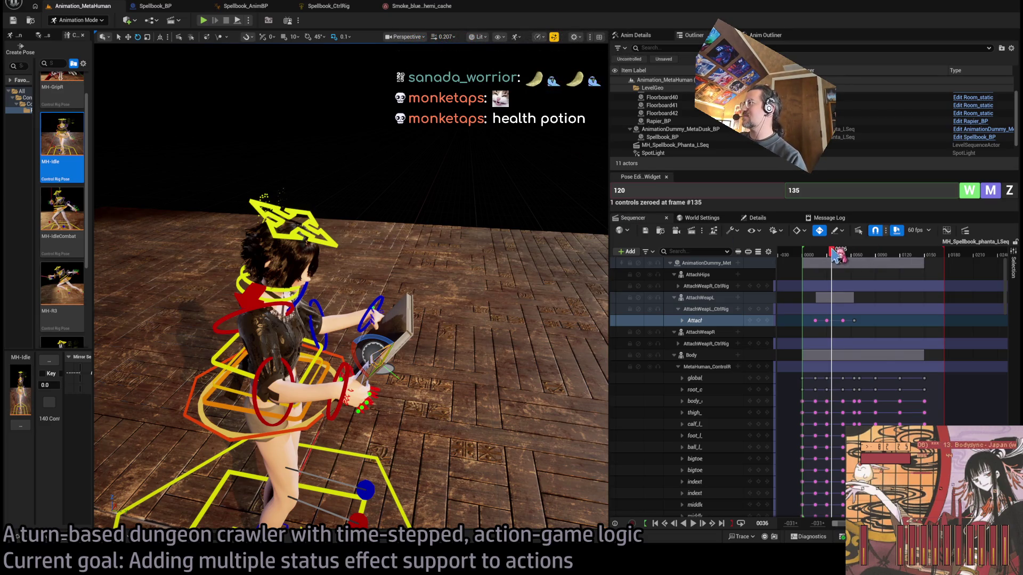
{"action": "mouse_move", "coordinate": [837, 256]}
{"action": "left_mouse_down"}
{"action": "mouse_move", "coordinate": [853, 267]}
{"action": "mouse_move", "coordinate": [931, 269]}
{"action": "left_mouse_up"}
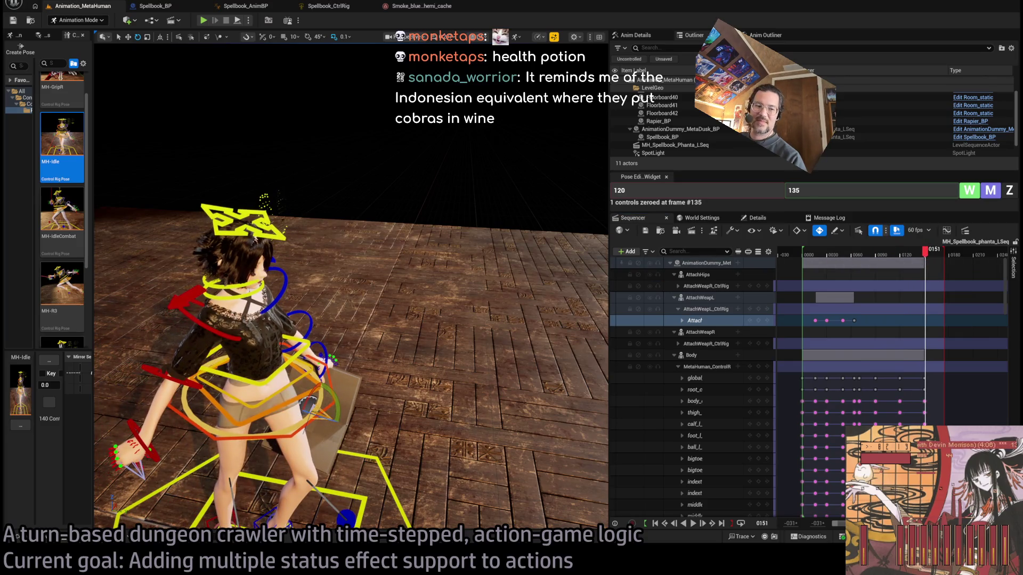
{"action": "scroll", "coordinate": [351, 319], "scroll_direction": "down", "scroll_amount": 5}
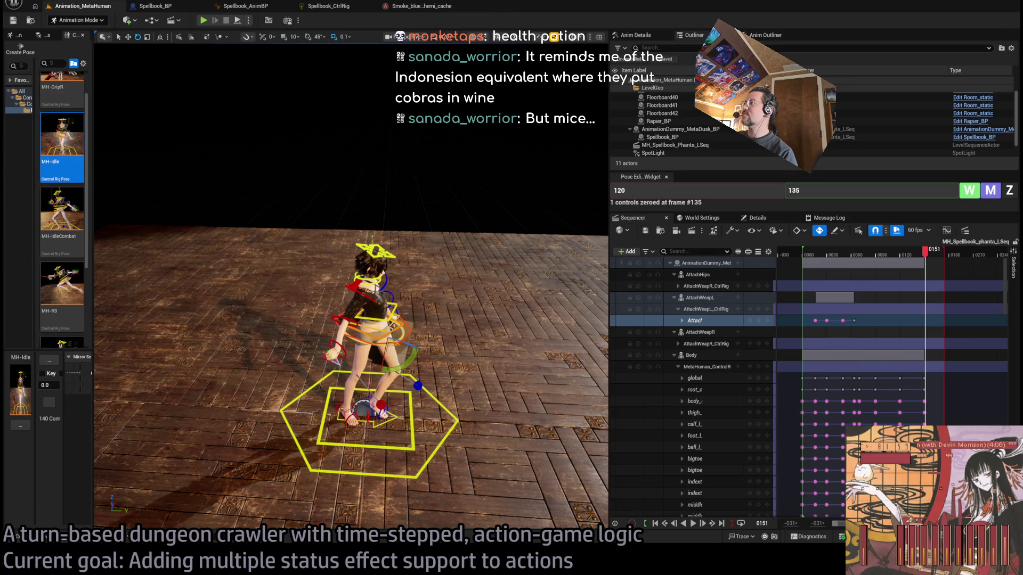
{"action": "mouse_move", "coordinate": [927, 251]}
{"action": "left_mouse_down"}
{"action": "mouse_move", "coordinate": [803, 268]}
{"action": "mouse_move", "coordinate": [927, 287]}
{"action": "mouse_move", "coordinate": [867, 290]}
{"action": "mouse_move", "coordinate": [928, 309]}
{"action": "mouse_move", "coordinate": [871, 313]}
{"action": "mouse_move", "coordinate": [907, 320]}
{"action": "mouse_move", "coordinate": [806, 322]}
{"action": "left_mouse_up"}
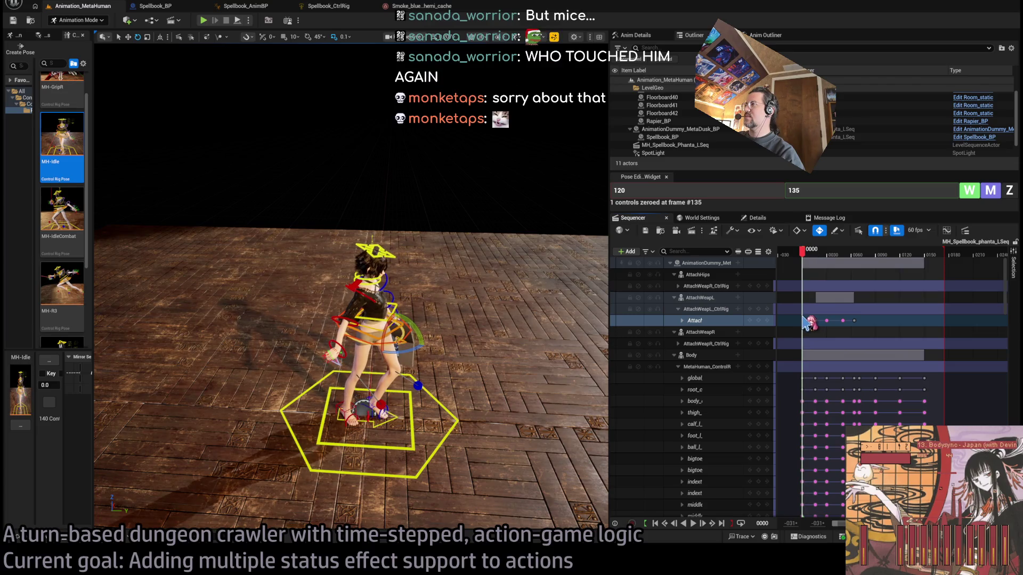
Scrub the spellbook sequence from frame -1 to frame 64, then open the Content Drawer.
{"action": "left_click", "coordinate": [802, 256]}
{"action": "left_click_drag", "start_coordinate": [802, 255], "coordinate": [801, 255]}
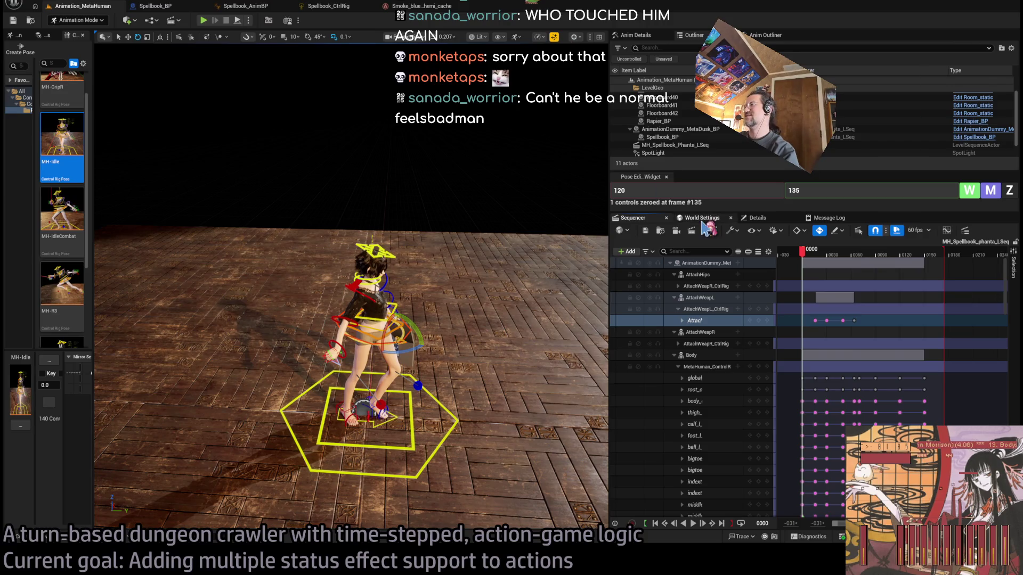
{"action": "left_click_drag", "start_coordinate": [810, 258], "coordinate": [874, 264]}
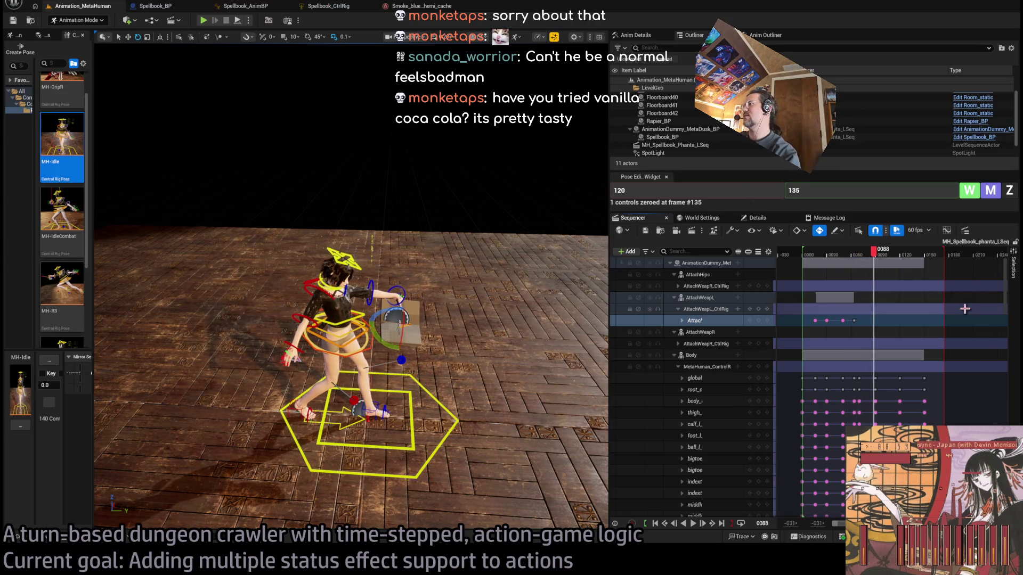
{"action": "key", "text": "ctrl+space"}
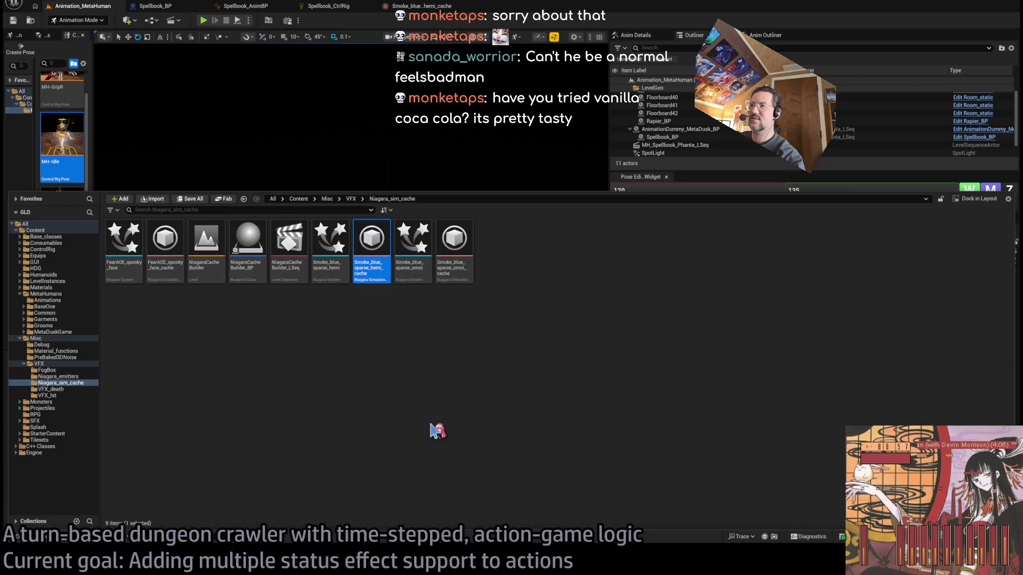
Open MH_Spellbook_phanta from Animations, toggle Enable Root Motion on and off, and return to the level.
{"action": "left_click", "coordinate": [66, 301]}
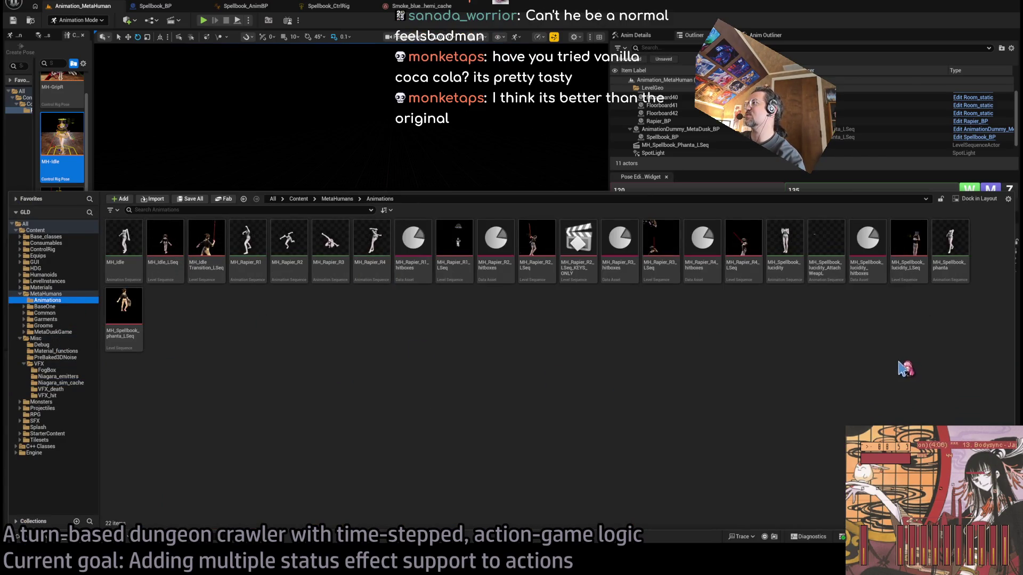
{"action": "left_click", "coordinate": [954, 251]}
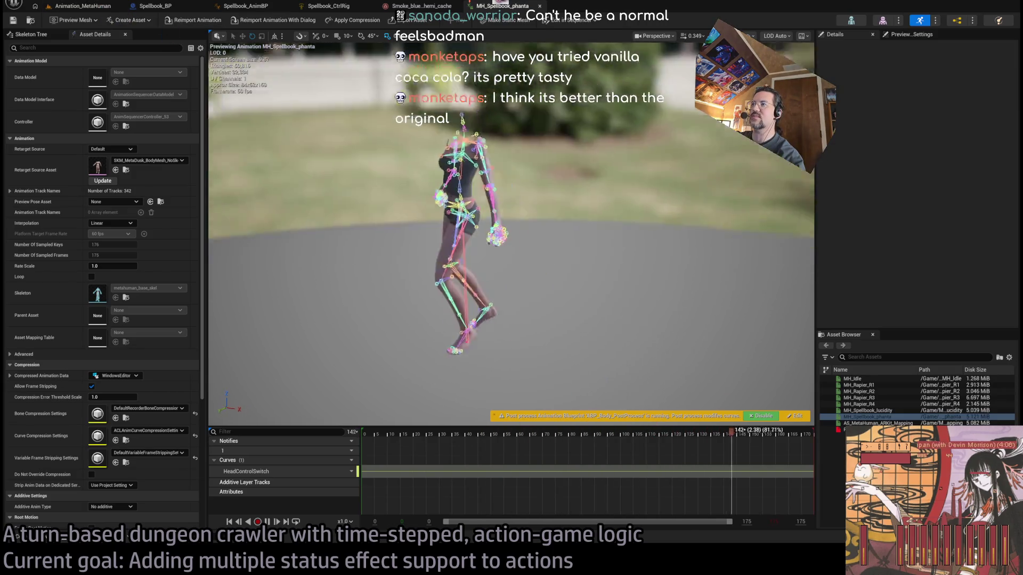
{"action": "scroll", "coordinate": [109, 399], "scroll_direction": "down", "scroll_amount": 5}
{"action": "left_click", "coordinate": [92, 393]}
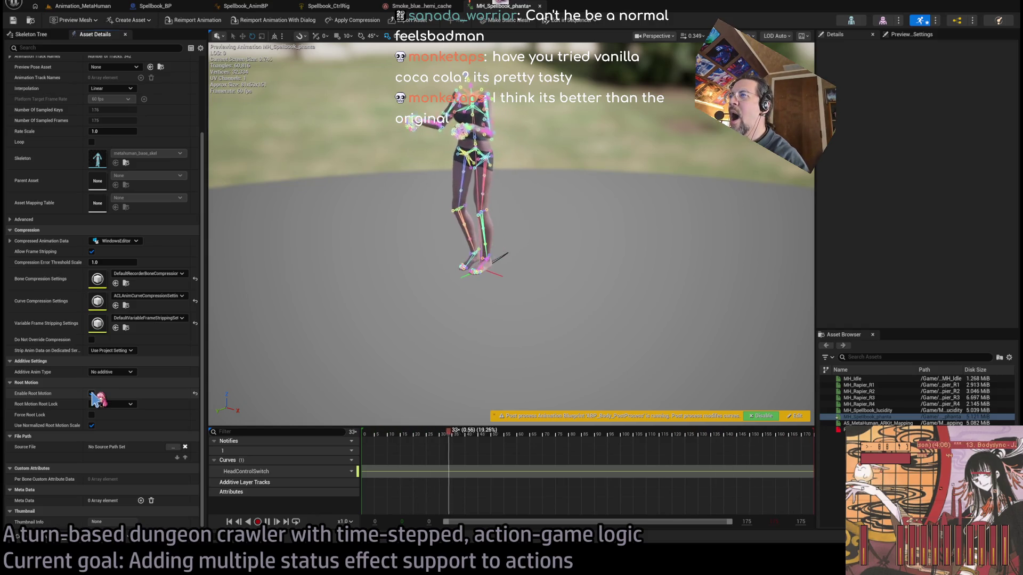
{"action": "left_click", "coordinate": [92, 393]}
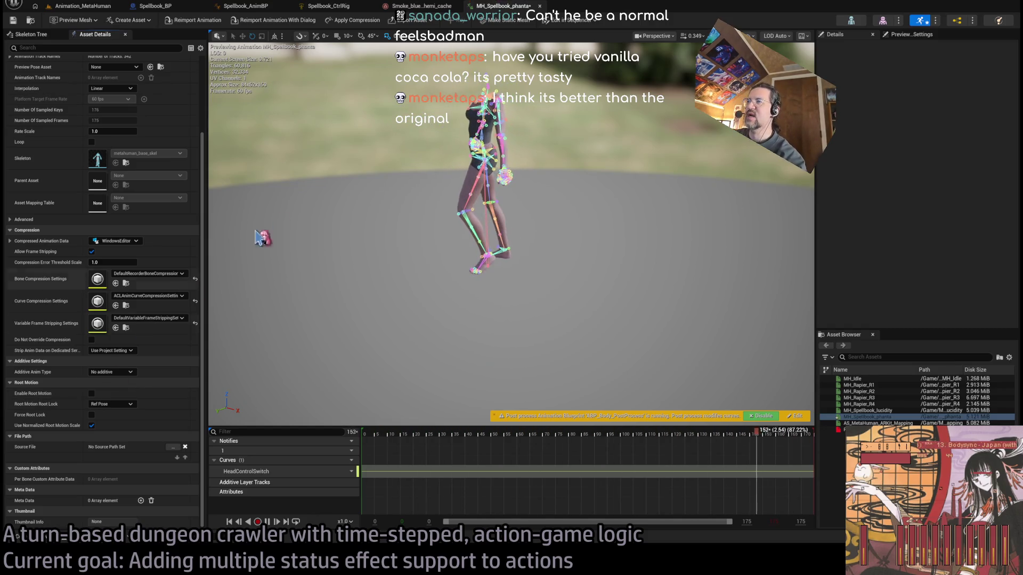
{"action": "left_click", "coordinate": [83, 6]}
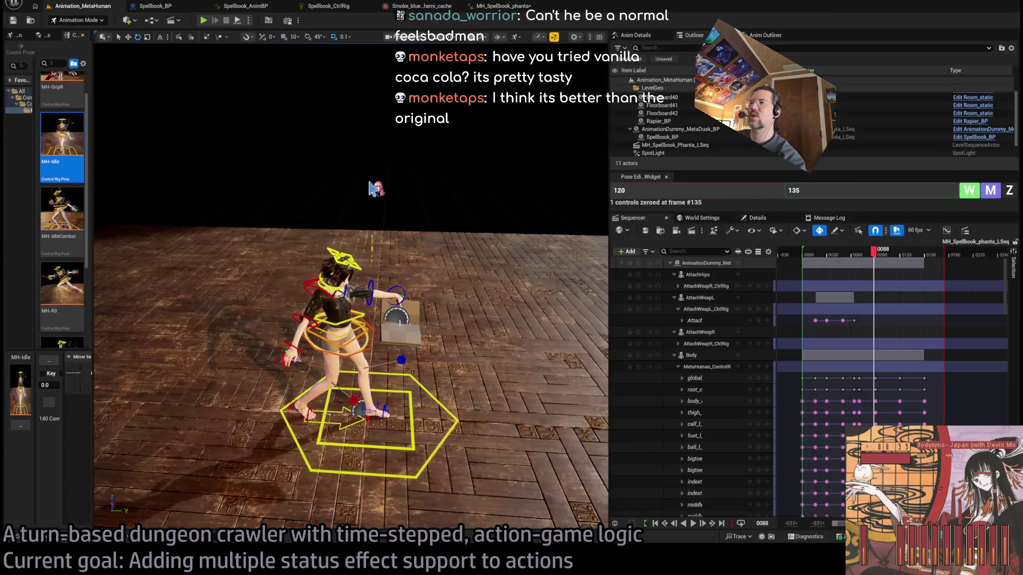
Bake the AttachWeapL track and open the new MH_Spellbook_phanta_AttachWeapL animation.
{"action": "left_click", "coordinate": [701, 321]}
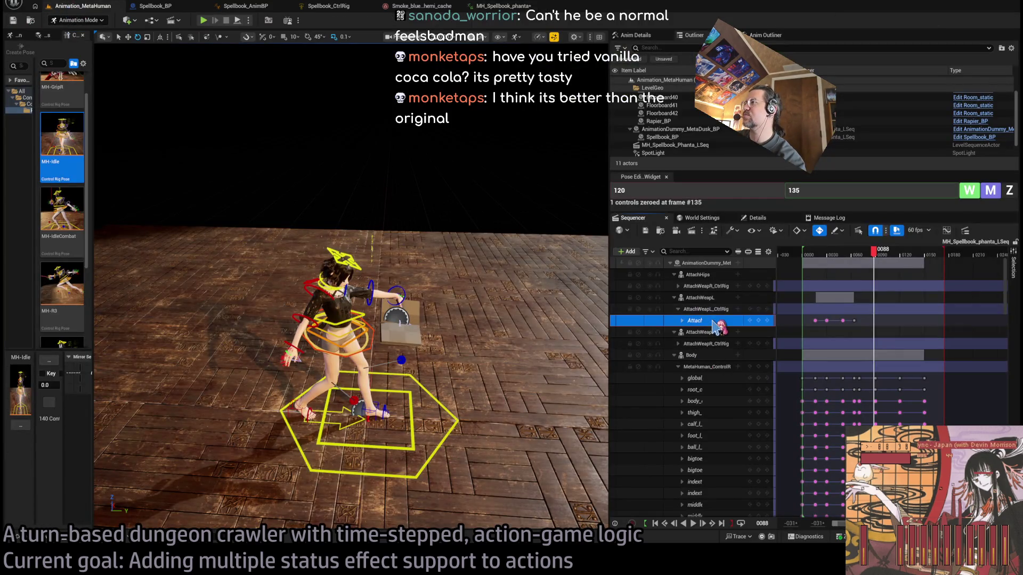
{"action": "left_click", "coordinate": [703, 297]}
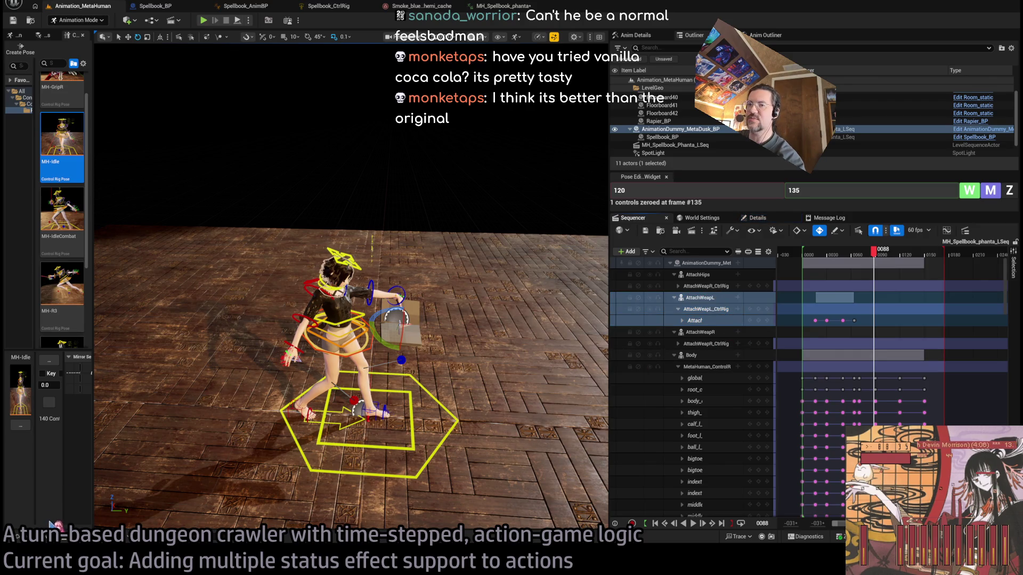
{"action": "left_click", "coordinate": [54, 525]}
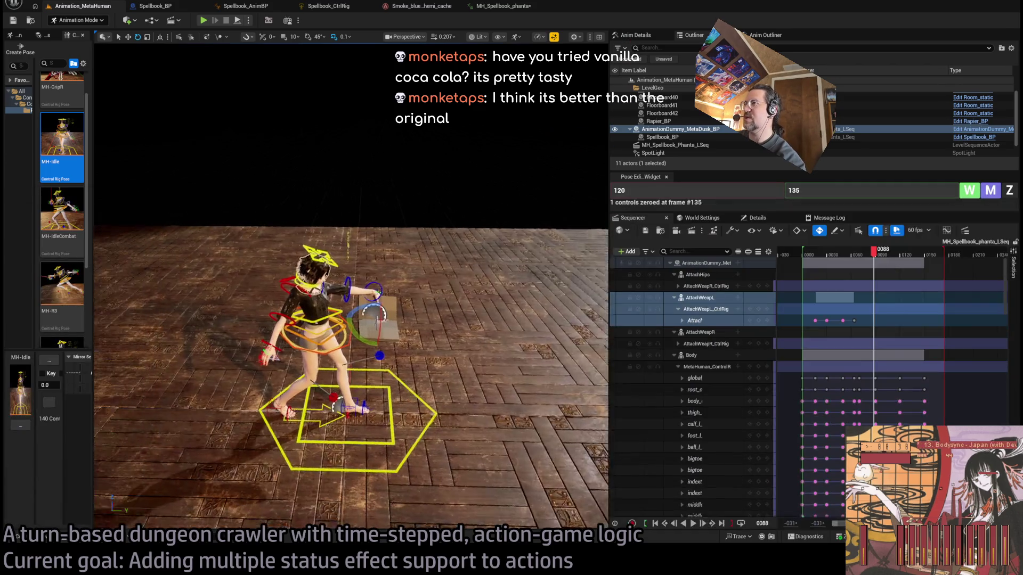
{"action": "left_click", "coordinate": [559, 139]}
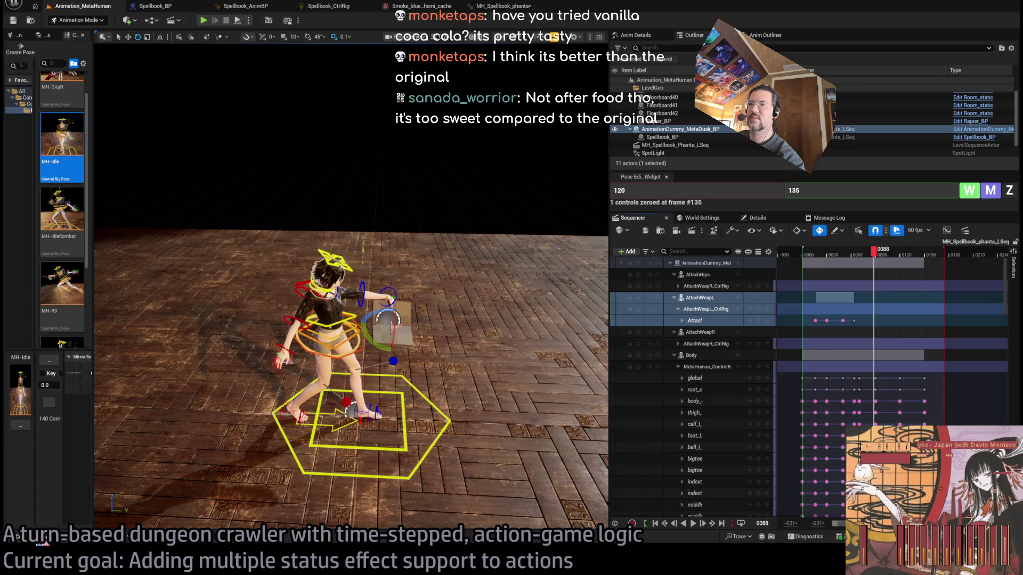
{"action": "left_click", "coordinate": [38, 539]}
{"action": "left_click", "coordinate": [125, 308]}
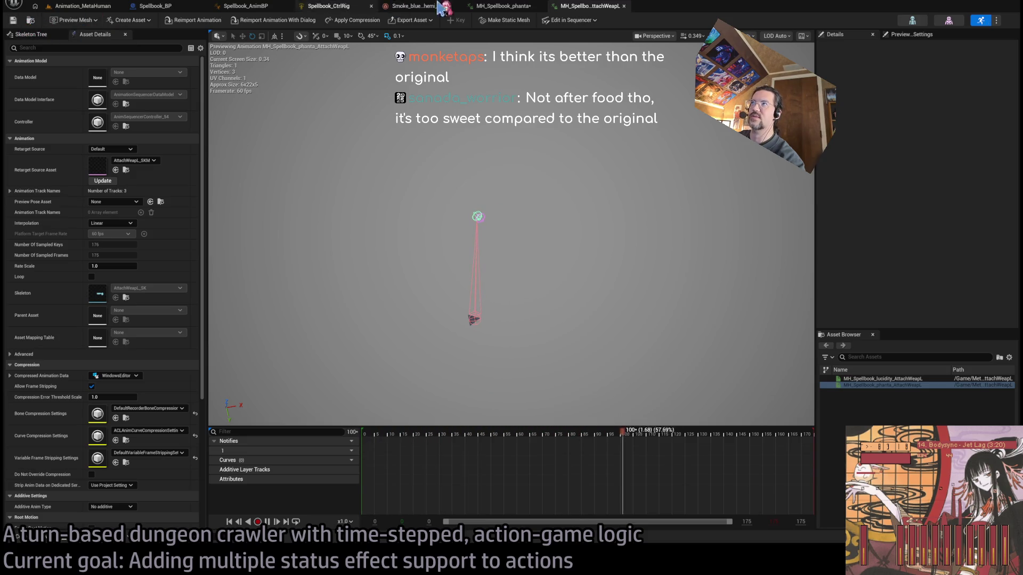
Close the AttachWeapL editor and scrub the Animation_MetaHuman sequence back to frame 30.
{"action": "middle_click", "coordinate": [604, 9]}
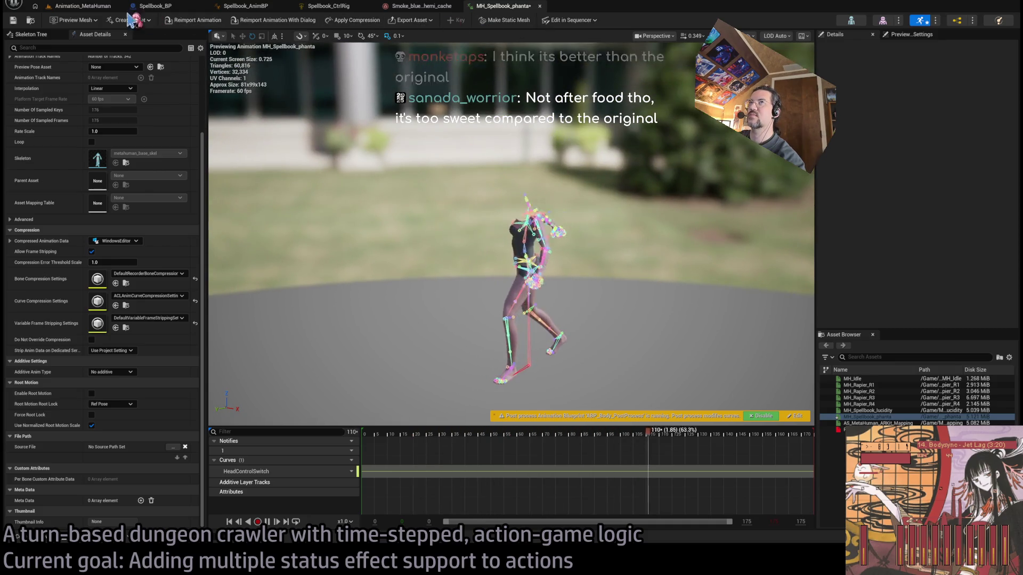
{"action": "left_click", "coordinate": [101, 8]}
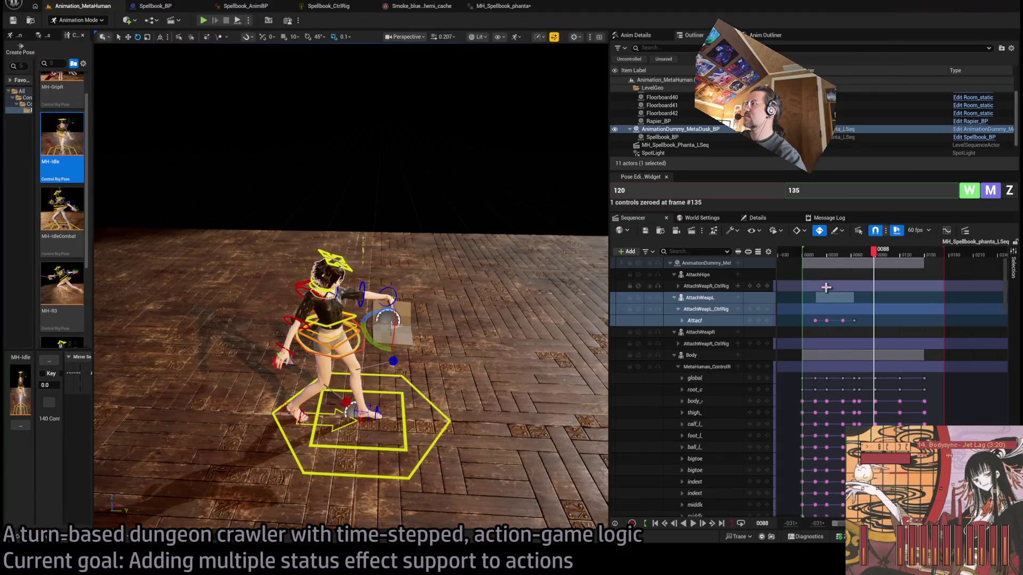
{"action": "mouse_move", "coordinate": [876, 252]}
{"action": "left_mouse_down"}
{"action": "mouse_move", "coordinate": [832, 256]}
{"action": "mouse_move", "coordinate": [885, 250]}
{"action": "left_mouse_up"}
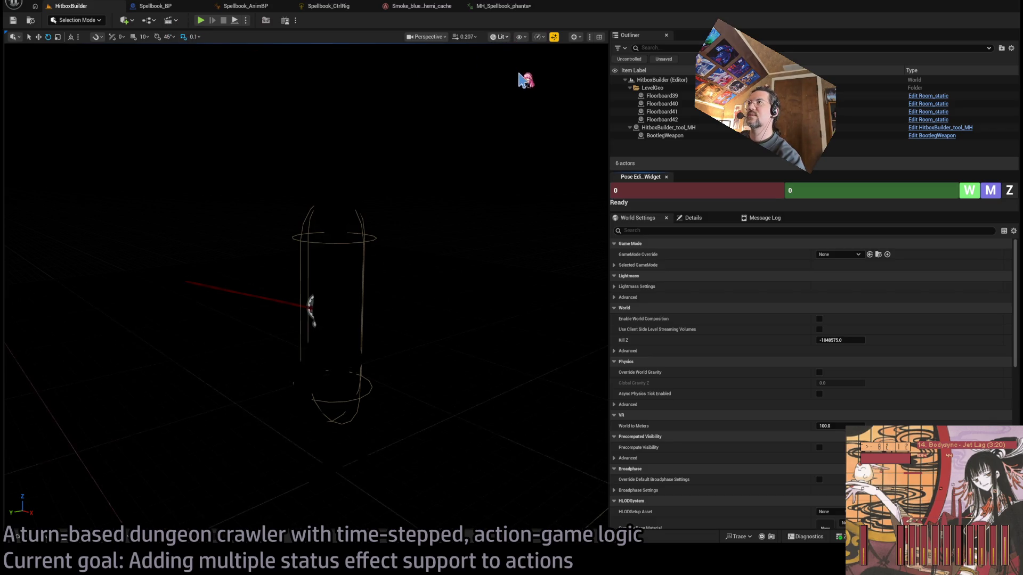
Switch to unlit shading, then duplicate MH_Spellbook_lucidity_hitboxes as MH_Spellbook_phanta_hitboxes and open it.
{"action": "key", "text": "alt+3"}
{"action": "left_click", "coordinate": [20, 537]}
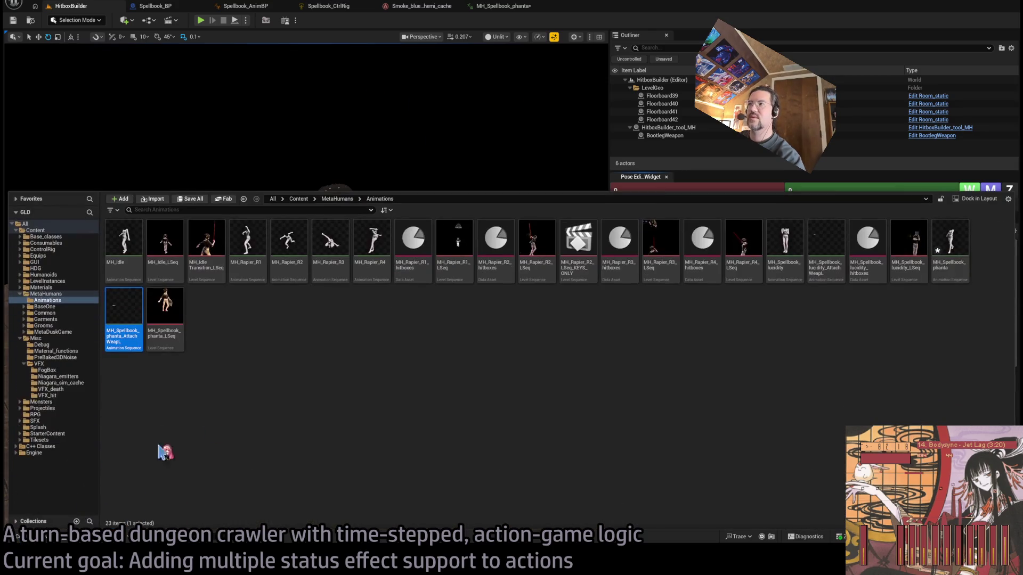
{"action": "left_click", "coordinate": [564, 368]}
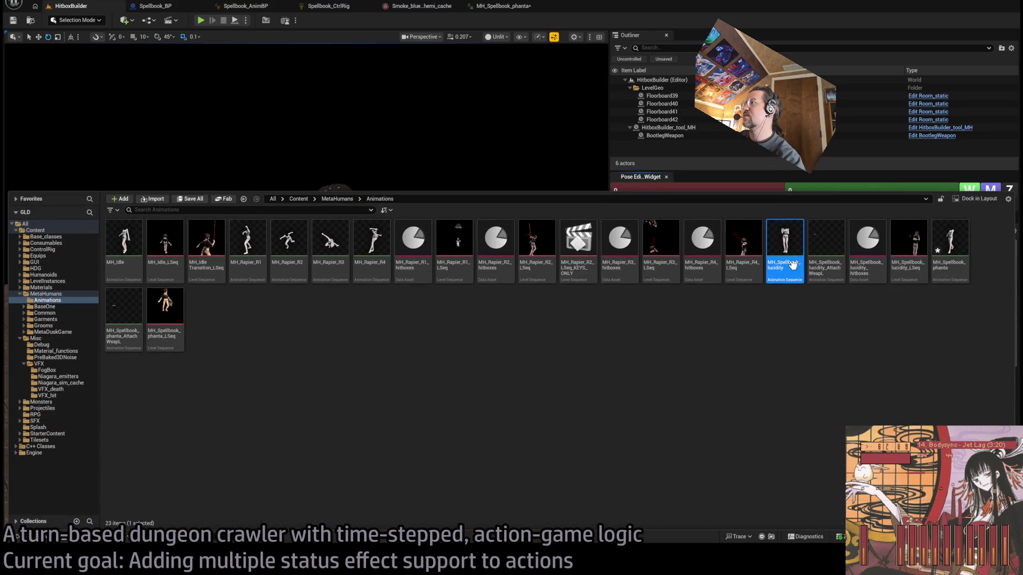
{"action": "left_click", "coordinate": [868, 245]}
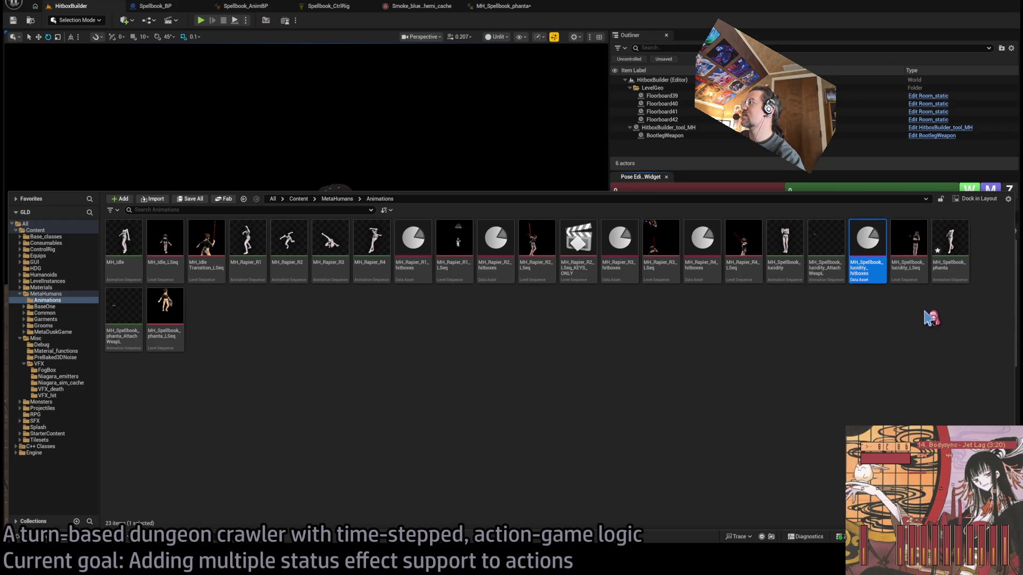
{"action": "key", "text": "ctrl+d"}
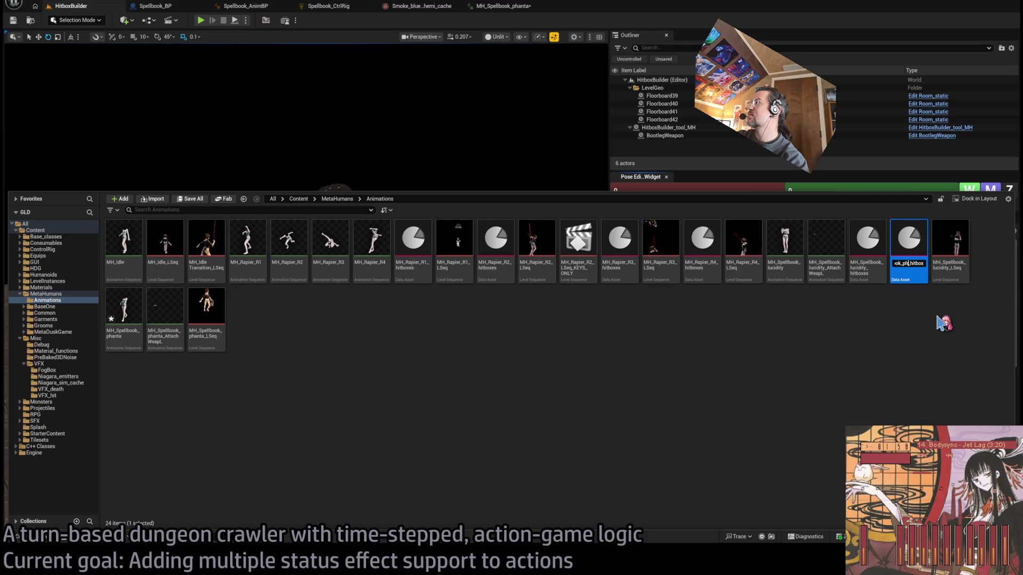
{"action": "key", "text": "Return"}
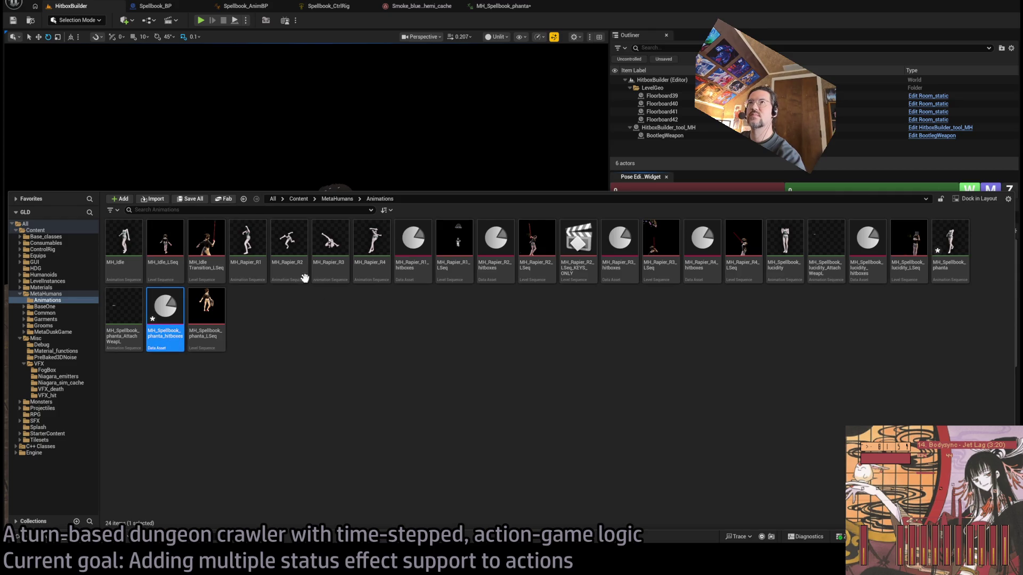
{"action": "key", "text": "Return"}
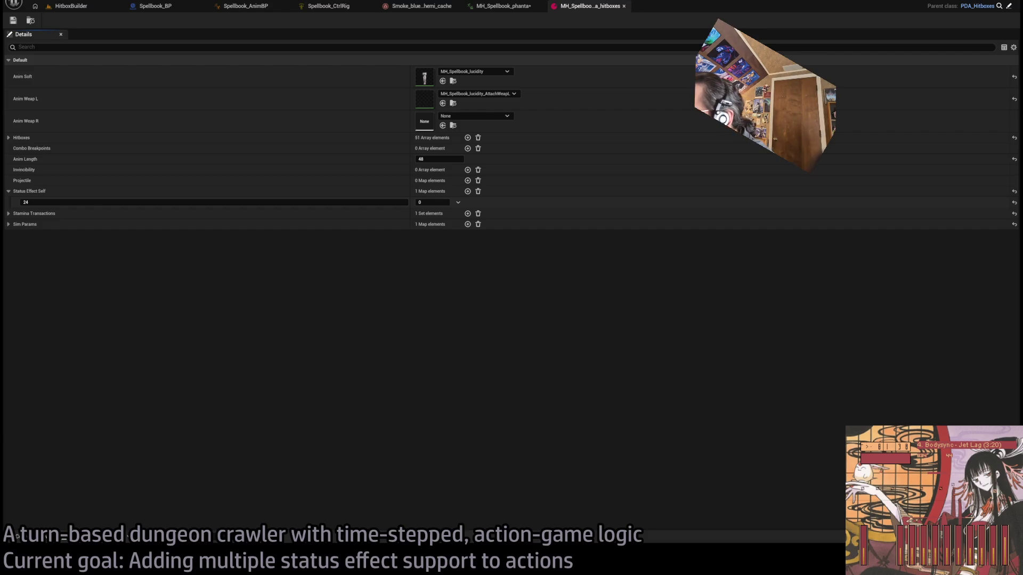
Set Anim Soft to MH_Spellbook_phanta and Anim Weap L to MH_Spellbook_phanta_AttachWeapL.
{"action": "scroll", "coordinate": [934, 439], "scroll_direction": "down", "scroll_amount": 2}
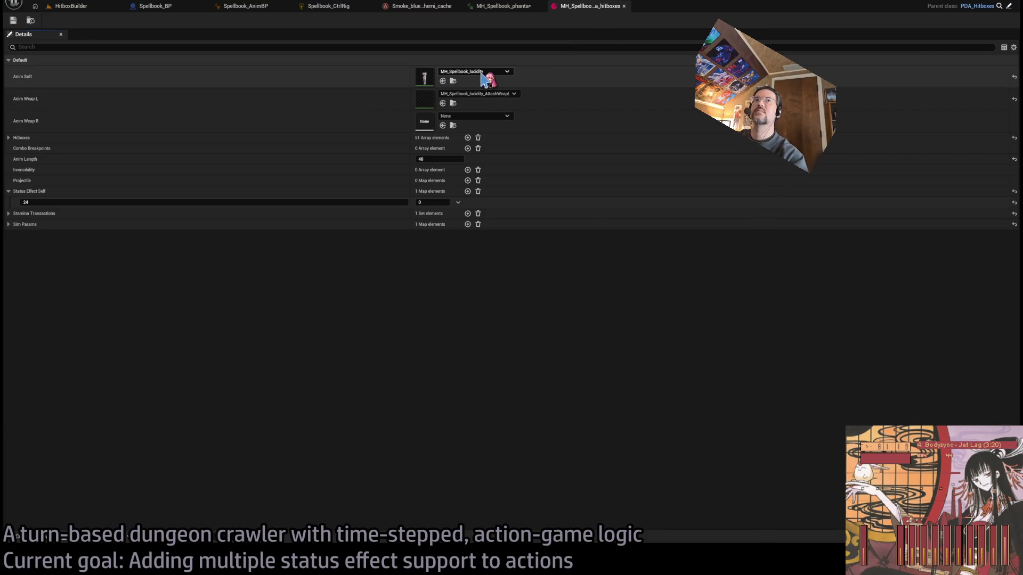
{"action": "key", "text": "ctrl+v"}
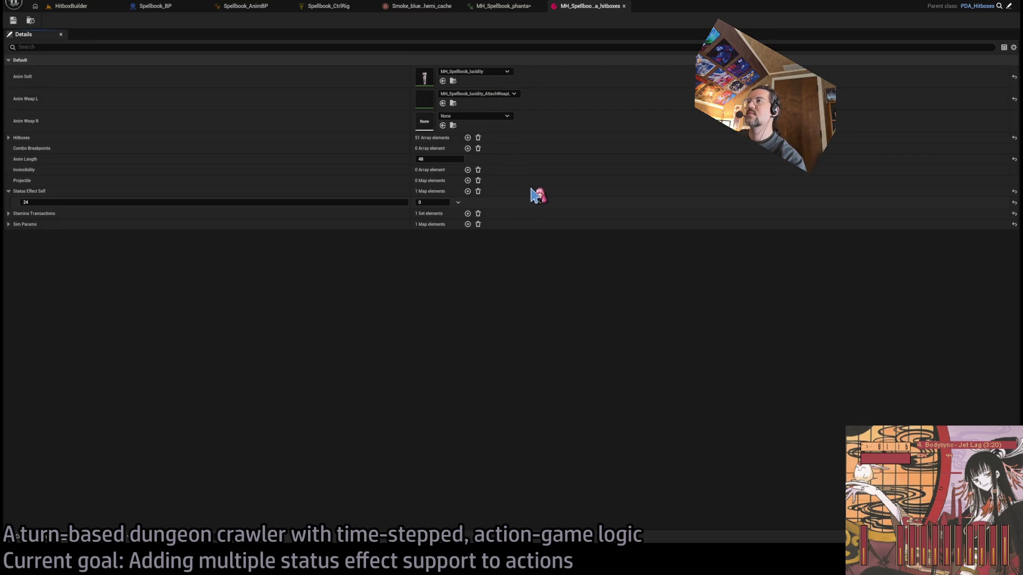
{"action": "key", "text": "ctrl+v"}
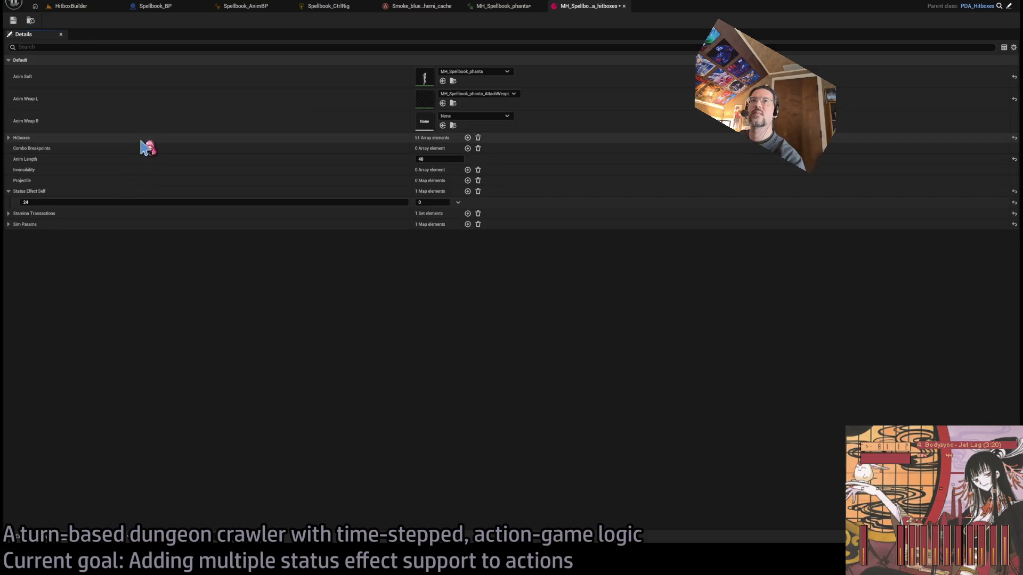
{"action": "left_click", "coordinate": [71, 6]}
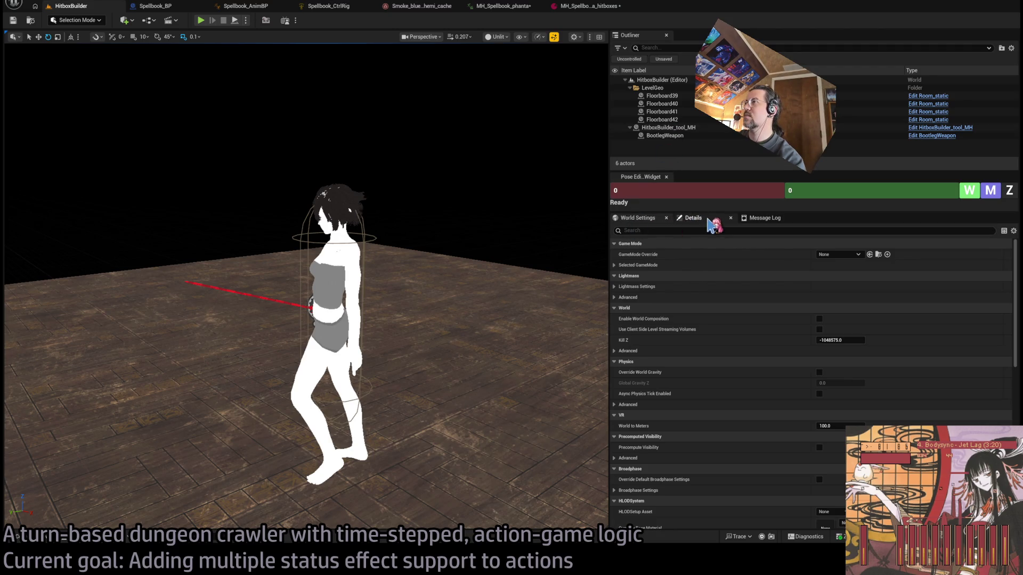
Point HitboxBuilder_tool_MH at MH_Spellbook_phanta_hitboxes and scrub its TS time step to 35.
{"action": "left_click", "coordinate": [708, 219]}
{"action": "left_click", "coordinate": [353, 240]}
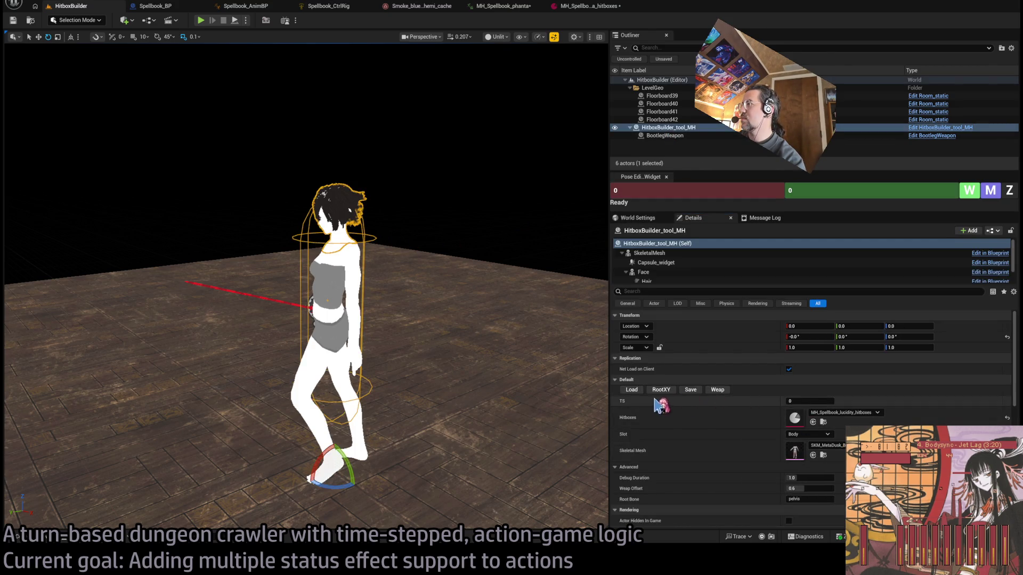
{"action": "left_click", "coordinate": [591, 6]}
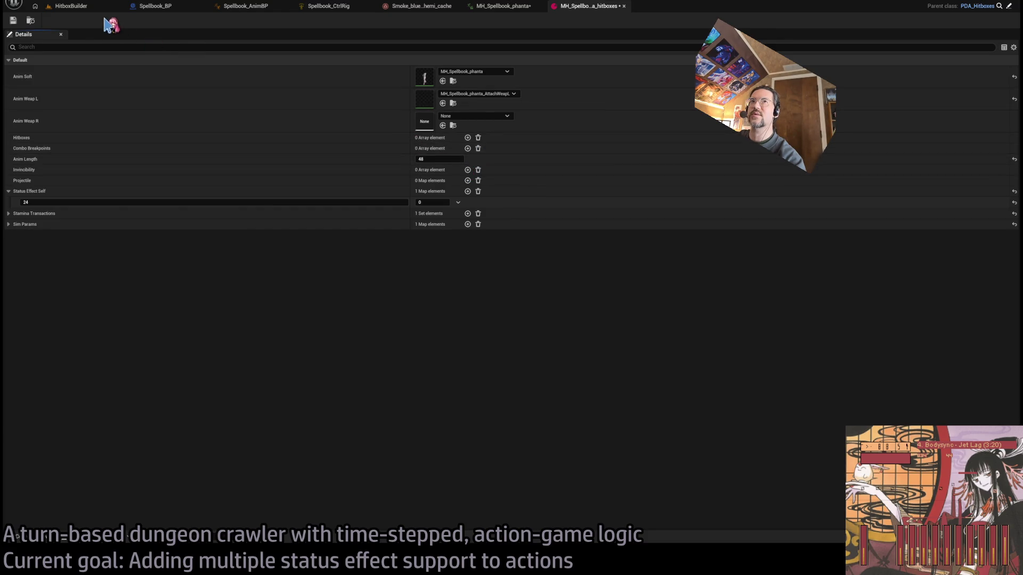
{"action": "left_click", "coordinate": [96, 6]}
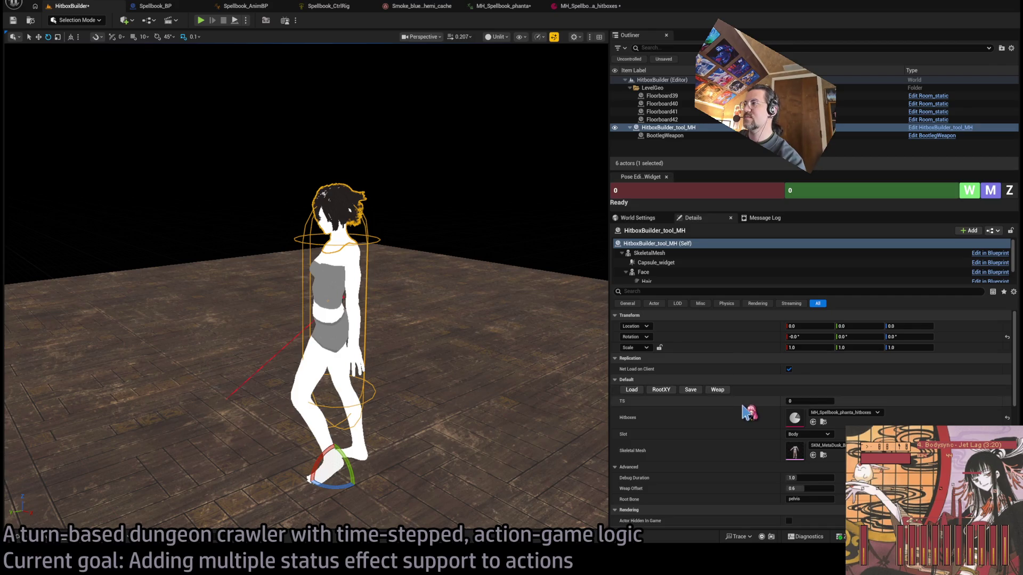
{"action": "left_click_drag", "start_coordinate": [799, 399], "coordinate": [811, 399]}
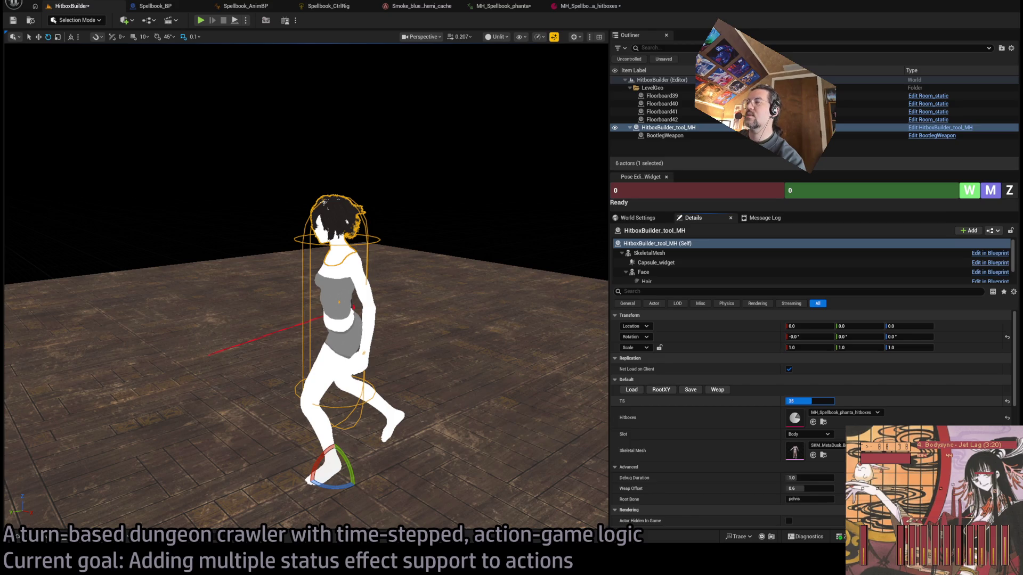
{"action": "left_click", "coordinate": [589, 5]}
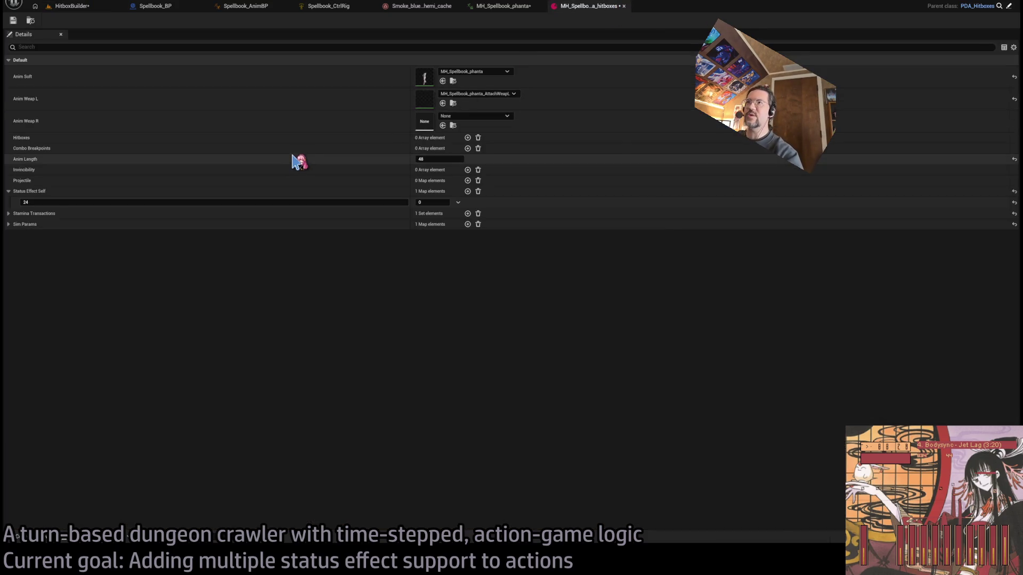
Set the phanta hitboxes Anim Length to 36 and check the pose on the TS scrubber.
{"action": "left_click", "coordinate": [428, 158]}
{"action": "type", "text": "36"}
{"action": "key", "text": "Return"}
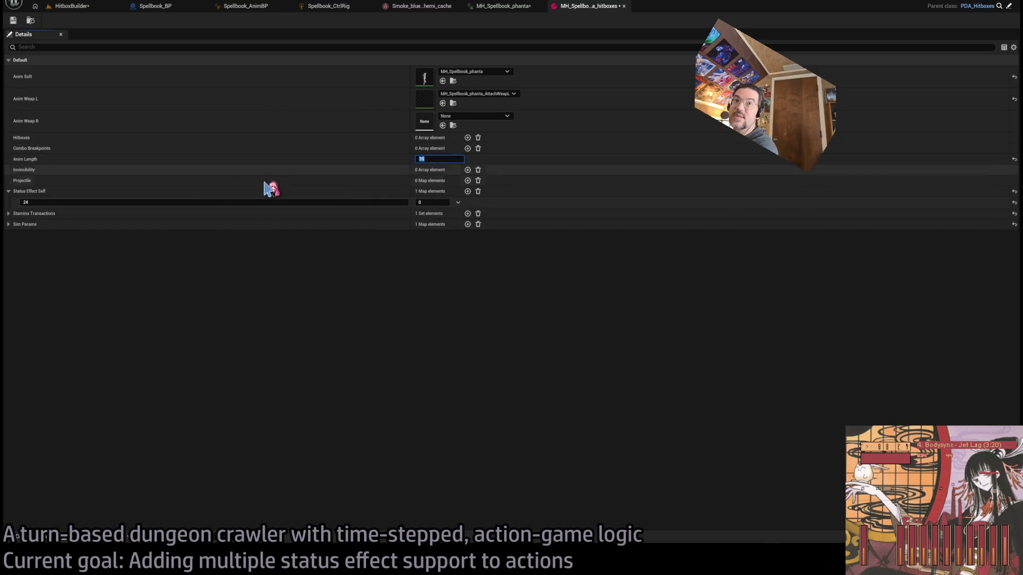
{"action": "left_click", "coordinate": [72, 6]}
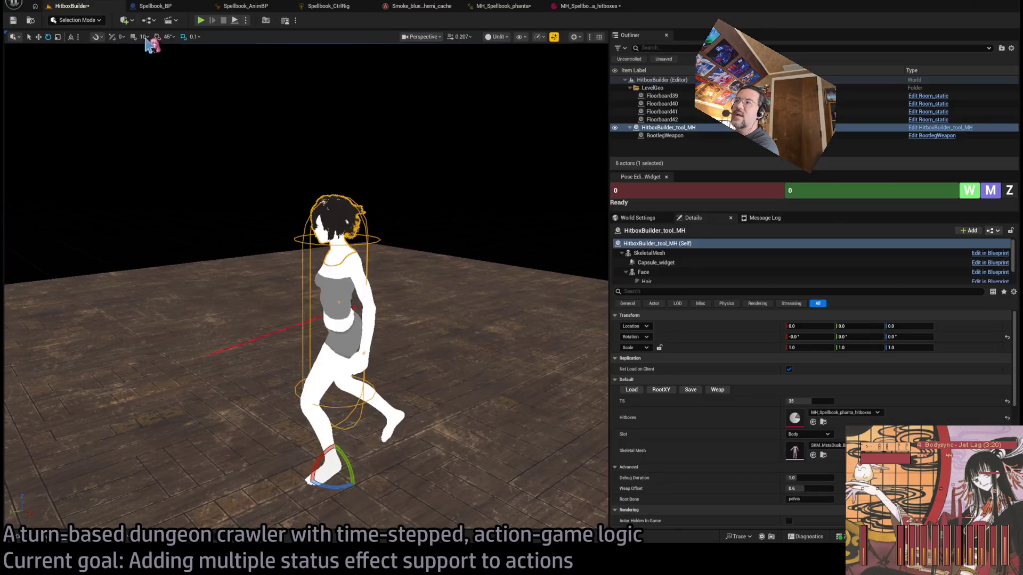
{"action": "left_click_drag", "start_coordinate": [804, 401], "coordinate": [790, 401]}
Remove the Status Effect Self entry and set Stamina Transactions Index [0] to 15.
{"action": "left_click", "coordinate": [591, 6]}
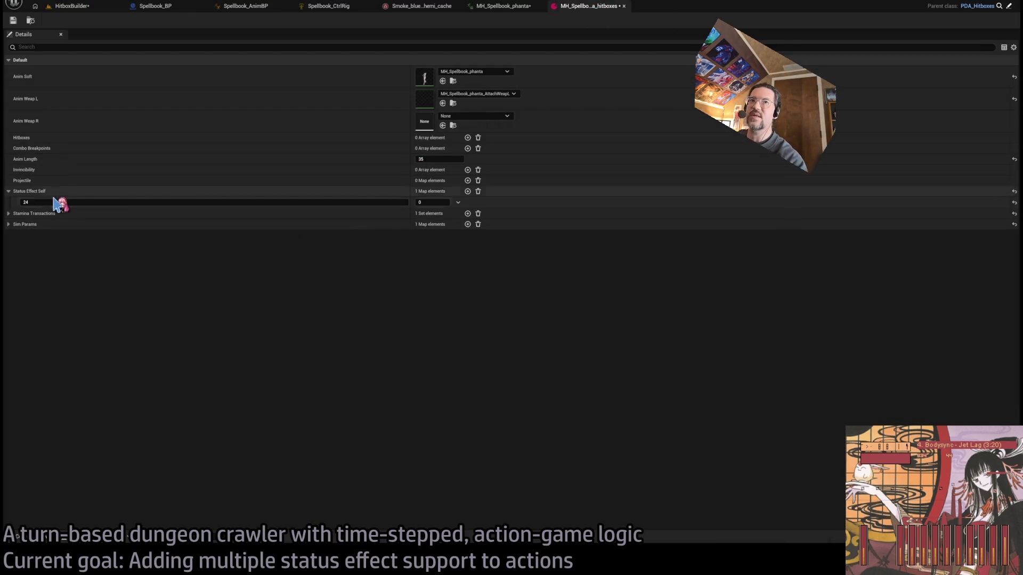
{"action": "left_click", "coordinate": [478, 192]}
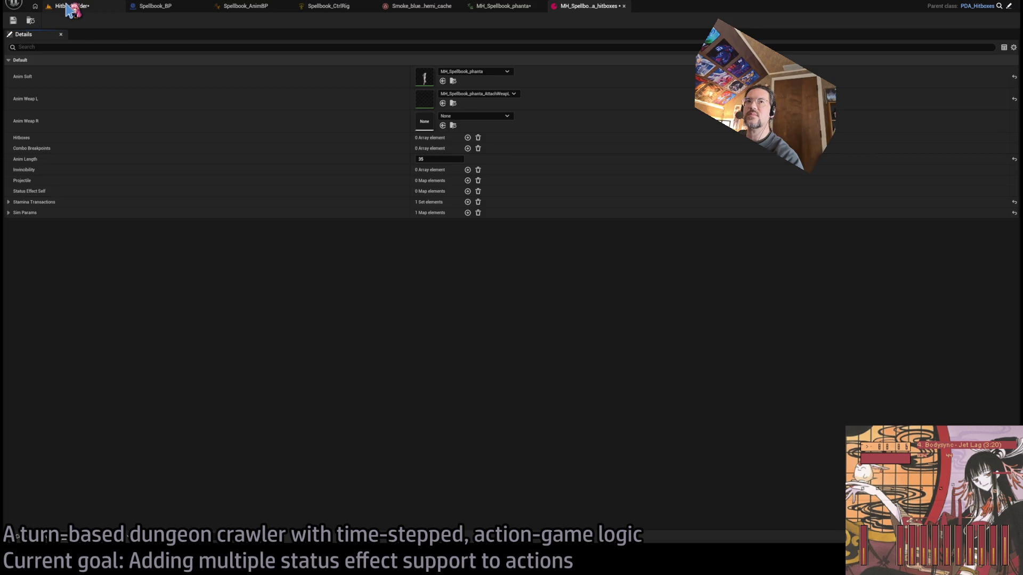
{"action": "left_click", "coordinate": [8, 213]}
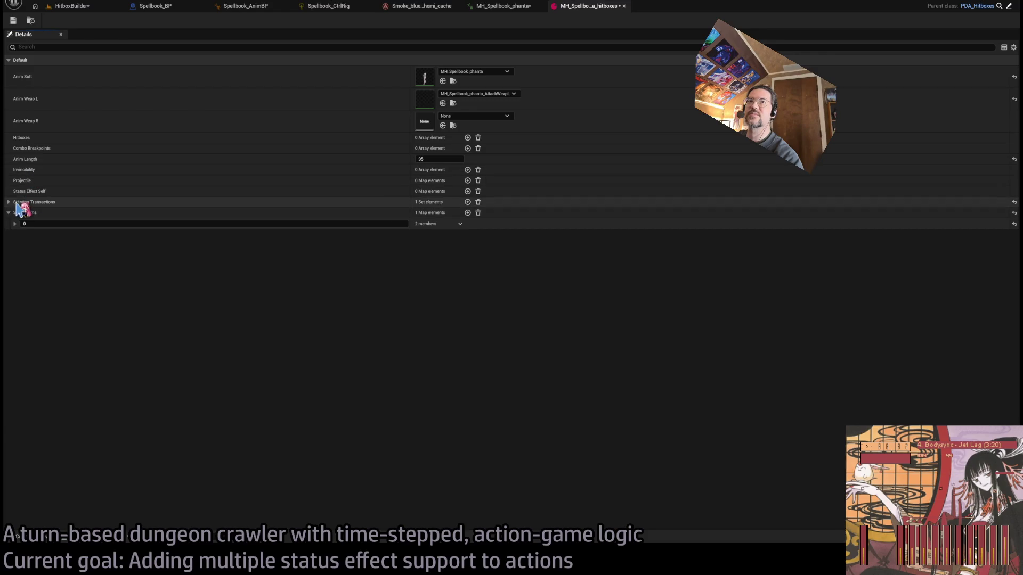
{"action": "left_click", "coordinate": [8, 202]}
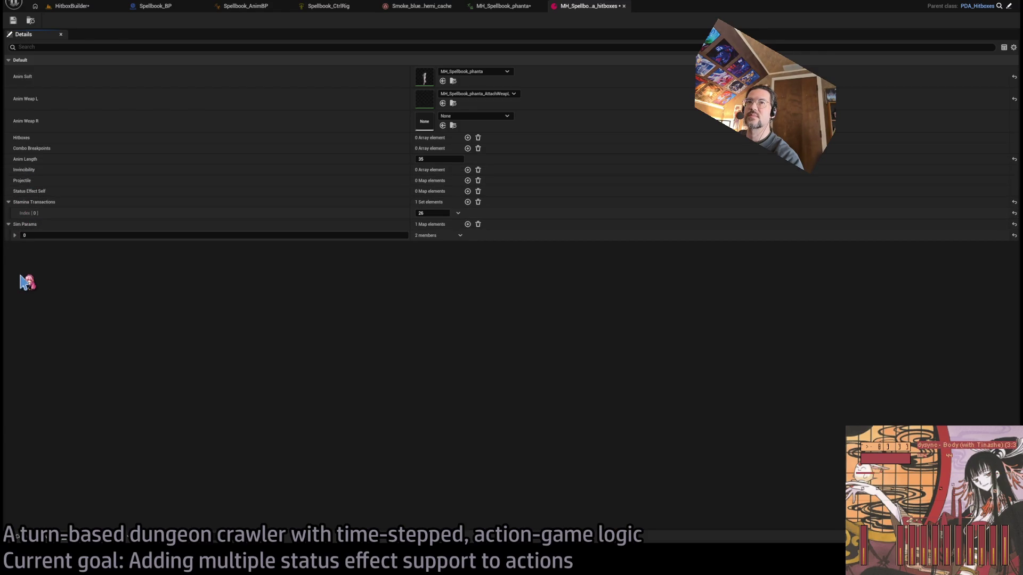
{"action": "left_click", "coordinate": [15, 235]}
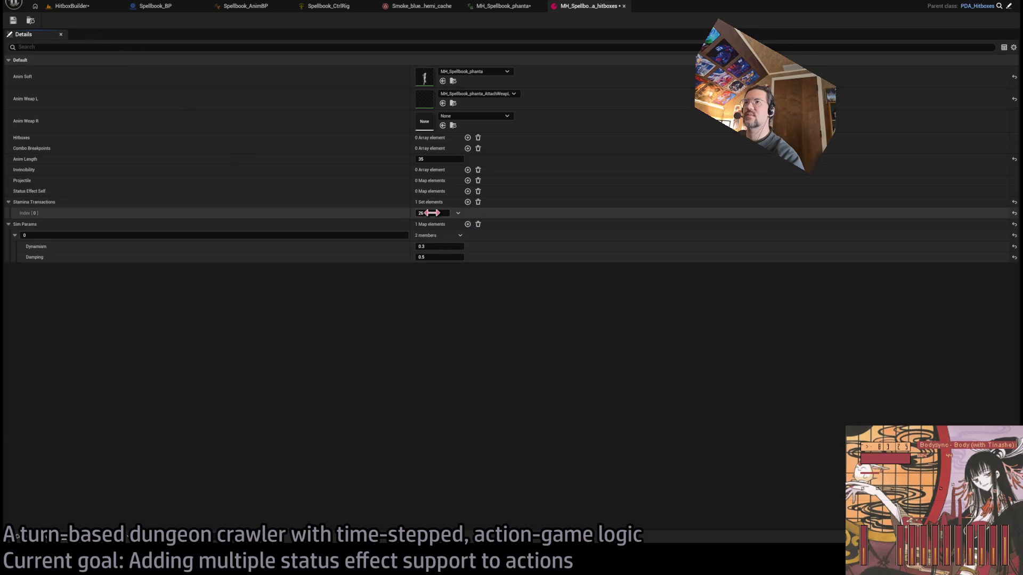
{"action": "type", "text": "15"}
{"action": "key", "text": "Return"}
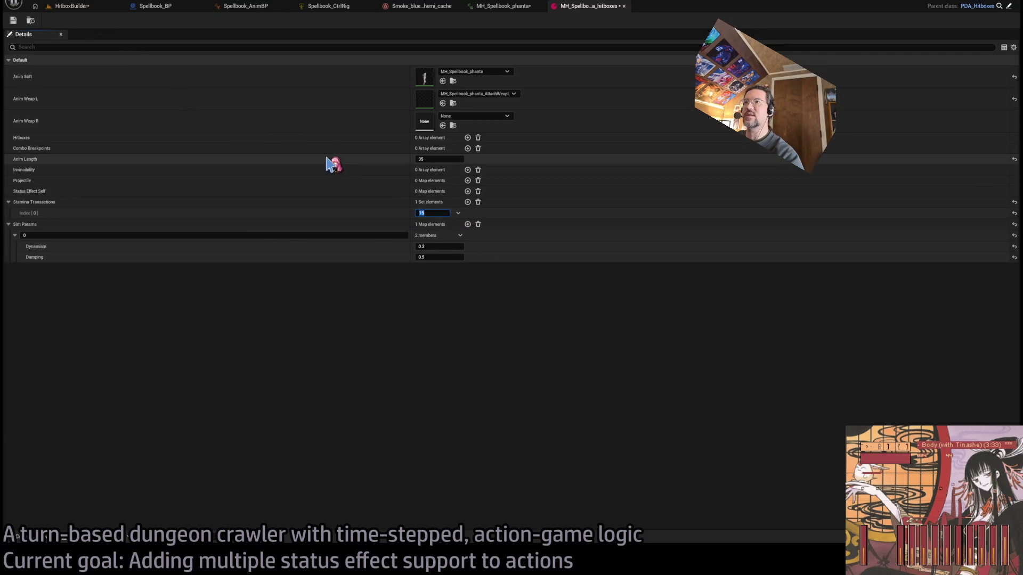
Reset the hitbox builder's time step to 0 in the HitboxBuilder level.
{"action": "left_click", "coordinate": [72, 6]}
{"action": "left_click", "coordinate": [810, 401]}
{"action": "type", "text": "0"}
{"action": "key", "text": "Return"}
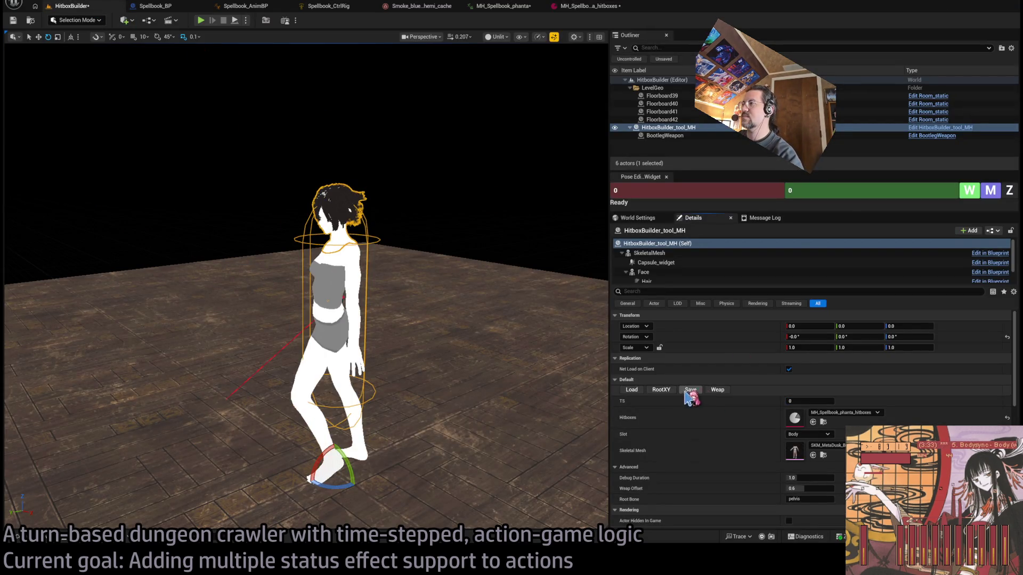
Save the hitboxes frame by frame, advancing the time step from 0 up to 40.
{"action": "left_click", "coordinate": [691, 391]}
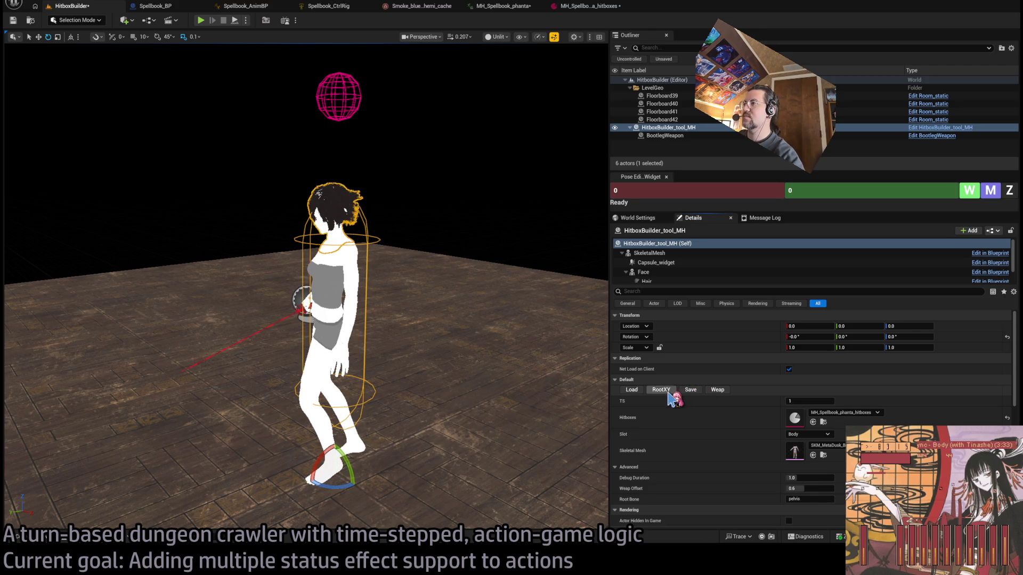
{"action": "left_click", "coordinate": [660, 390]}
{"action": "left_click", "coordinate": [660, 390]}
{"action": "left_click", "coordinate": [689, 390]}
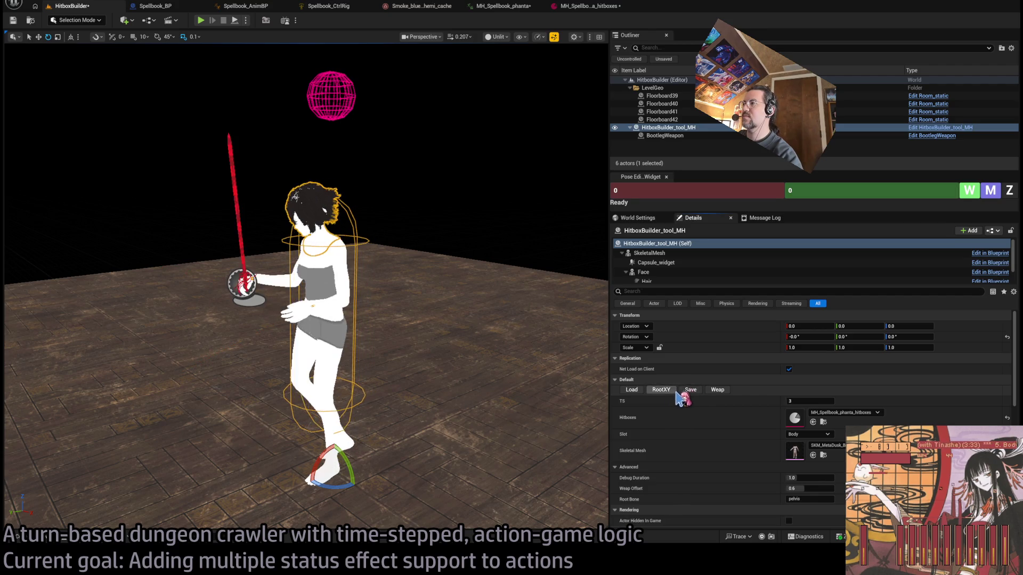
{"action": "left_click", "coordinate": [685, 392]}
{"action": "left_click", "coordinate": [684, 392]}
{"action": "left_click", "coordinate": [682, 392]}
{"action": "left_click", "coordinate": [680, 392]}
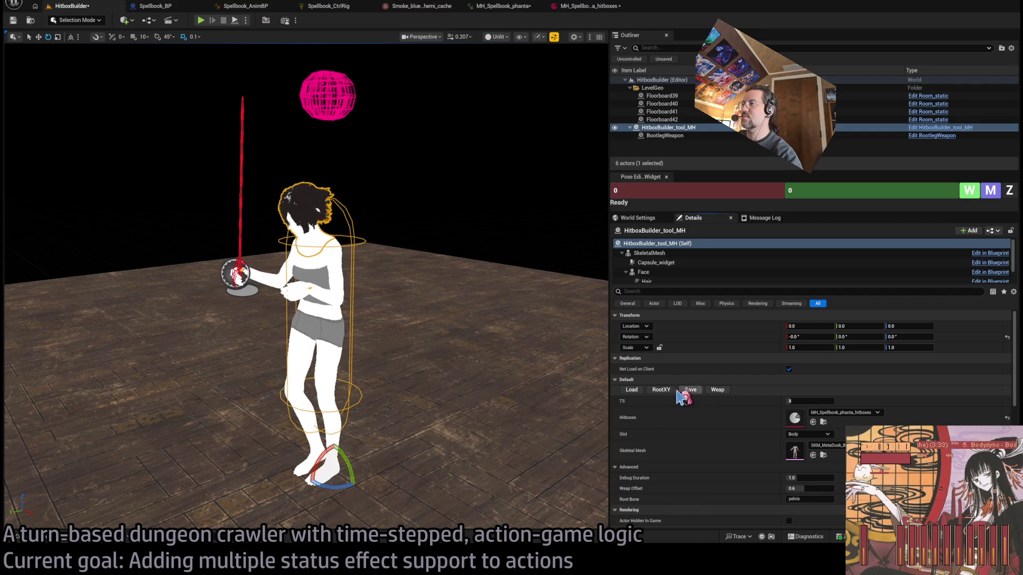
{"action": "left_click", "coordinate": [675, 394]}
{"action": "left_click", "coordinate": [679, 393]}
{"action": "left_click", "coordinate": [683, 394]}
{"action": "left_click", "coordinate": [688, 395]}
{"action": "left_click", "coordinate": [686, 392]}
{"action": "left_click", "coordinate": [686, 392]}
{"action": "left_click", "coordinate": [686, 392]}
{"action": "left_click", "coordinate": [687, 391]}
{"action": "left_click", "coordinate": [685, 392]}
{"action": "left_click", "coordinate": [684, 391]}
{"action": "left_click", "coordinate": [681, 392]}
{"action": "left_click", "coordinate": [679, 392]}
{"action": "left_click", "coordinate": [676, 392]}
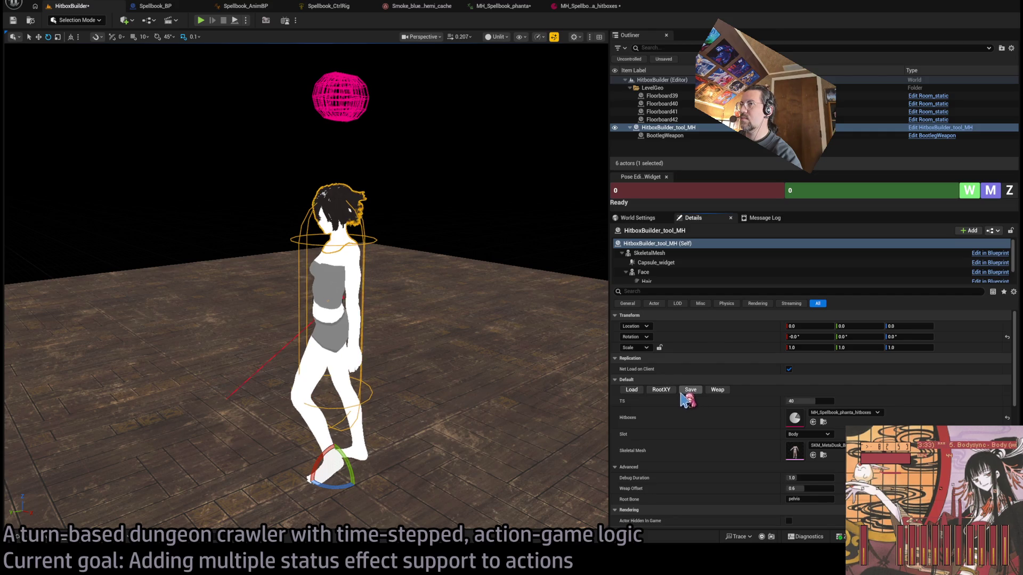
Jump the builder to time step 0, then to 15, and orbit to a front view.
{"action": "left_click", "coordinate": [810, 401]}
{"action": "type", "text": "0"}
{"action": "key", "text": "Return"}
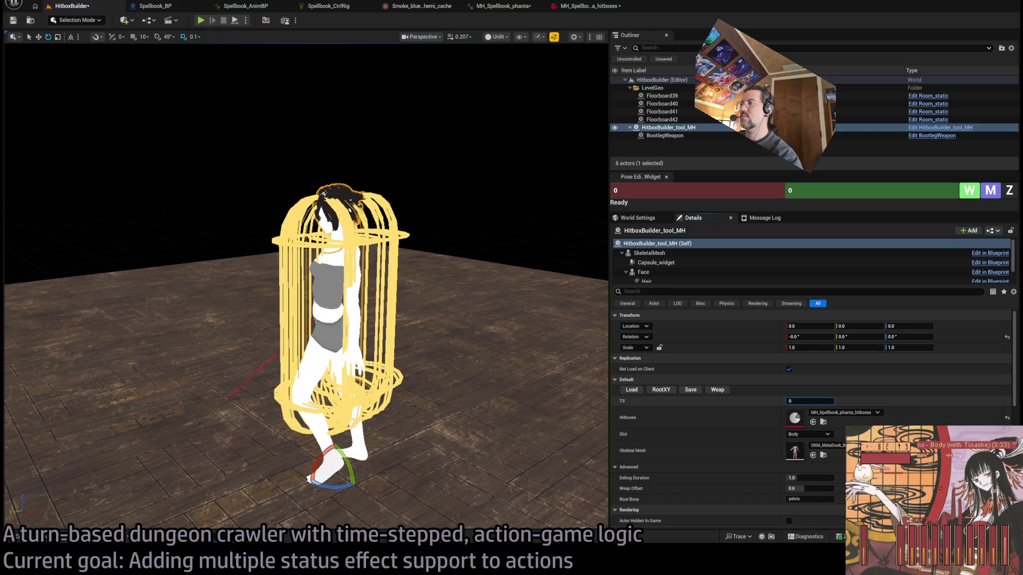
{"action": "type", "text": "15"}
{"action": "key", "text": "Return"}
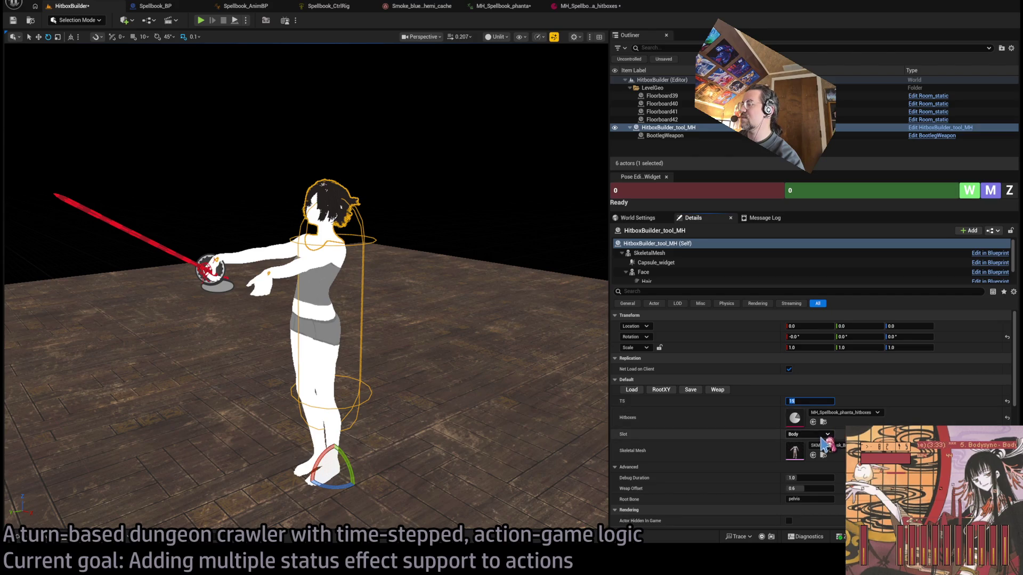
{"action": "left_click_drag", "start_coordinate": [399, 330], "coordinate": [453, 299]}
{"action": "left_click_drag", "start_coordinate": [538, 295], "coordinate": [591, 292]}
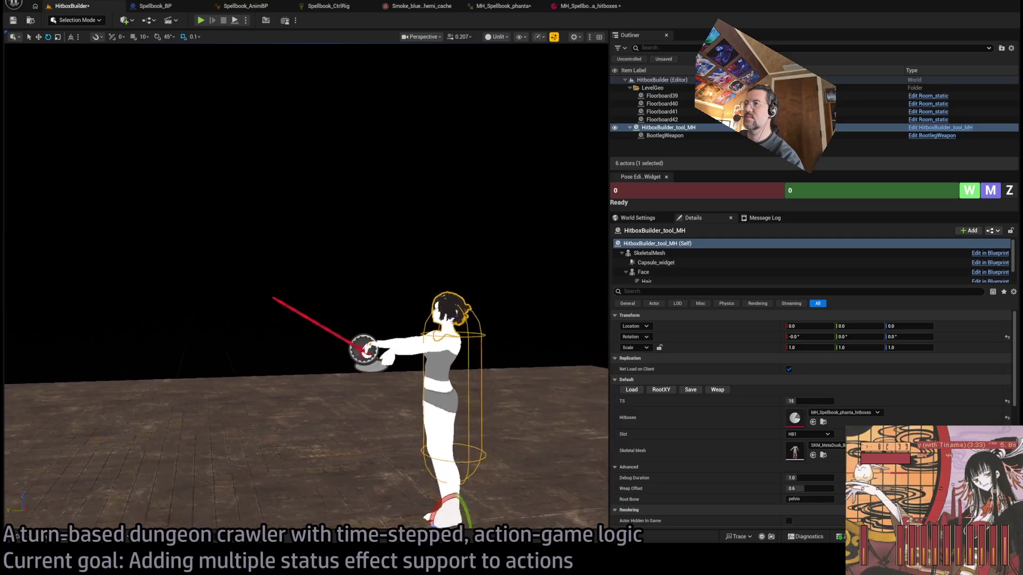
{"action": "scroll", "coordinate": [685, 277], "scroll_direction": "down", "scroll_amount": 2}
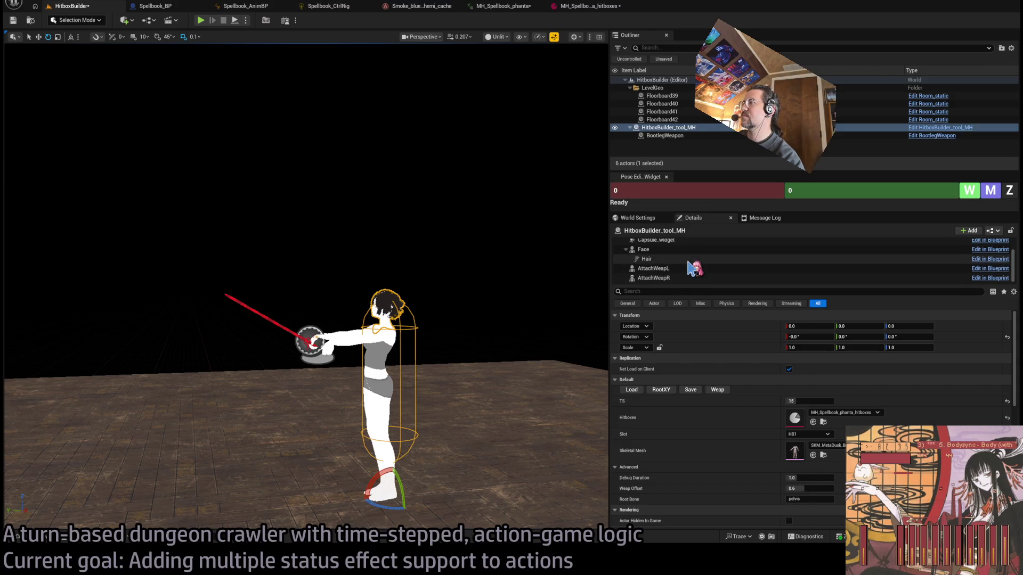
{"action": "scroll", "coordinate": [689, 267], "scroll_direction": "up", "scroll_amount": 2}
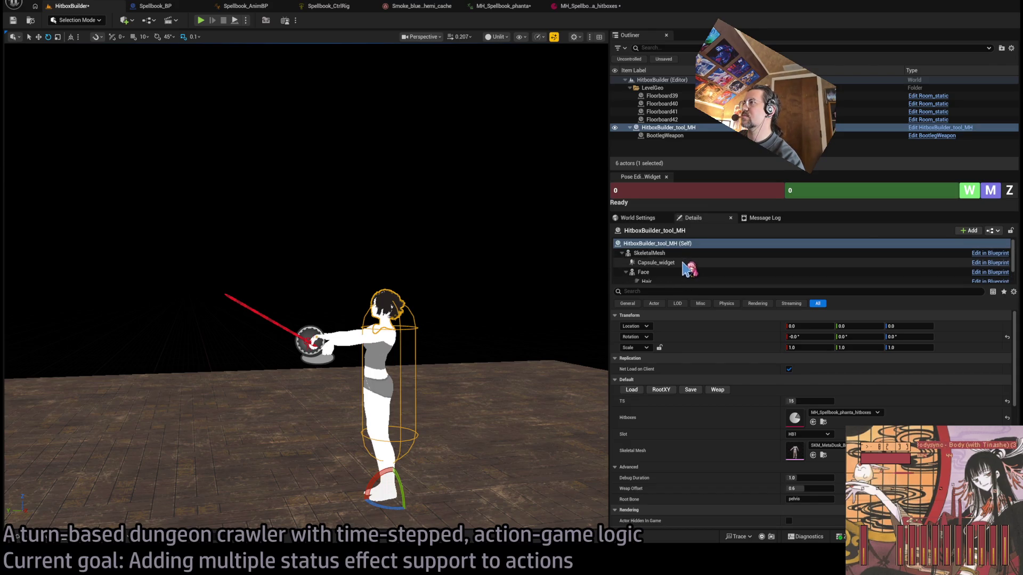
Select Capsule_widget, shift it toward the sword, and enlarge its radius and height.
{"action": "left_click", "coordinate": [685, 263]}
{"action": "left_click_drag", "start_coordinate": [378, 381], "coordinate": [344, 383]}
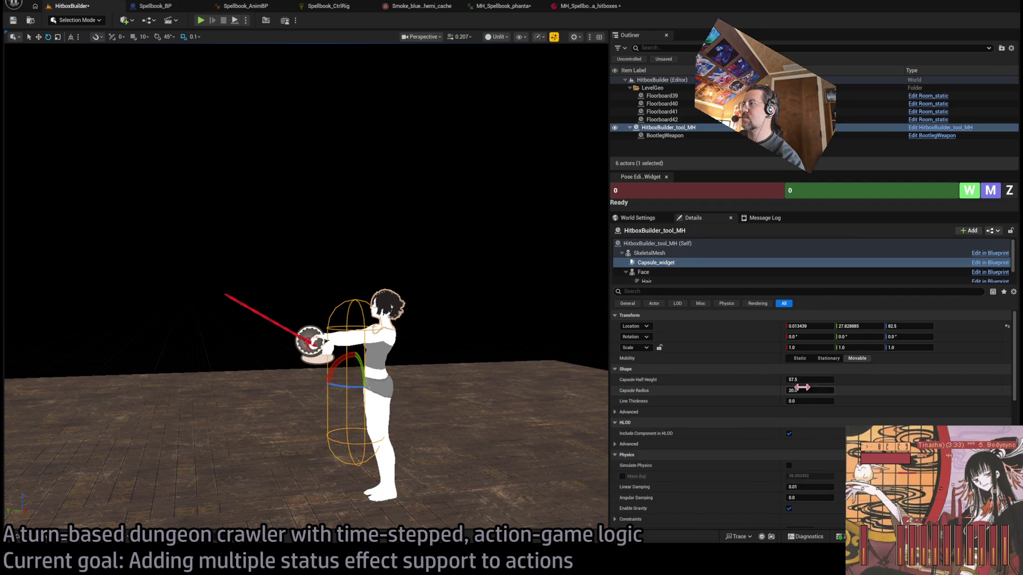
{"action": "mouse_move", "coordinate": [810, 390]}
{"action": "left_mouse_down"}
{"action": "mouse_move", "coordinate": [852, 390]}
{"action": "mouse_move", "coordinate": [809, 394]}
{"action": "left_mouse_up"}
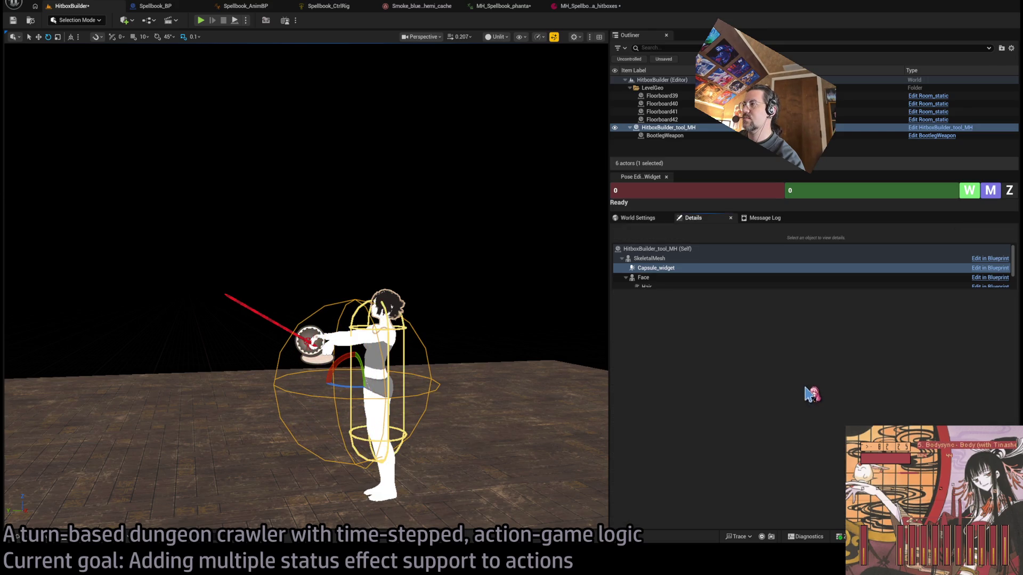
{"action": "left_click", "coordinate": [684, 269]}
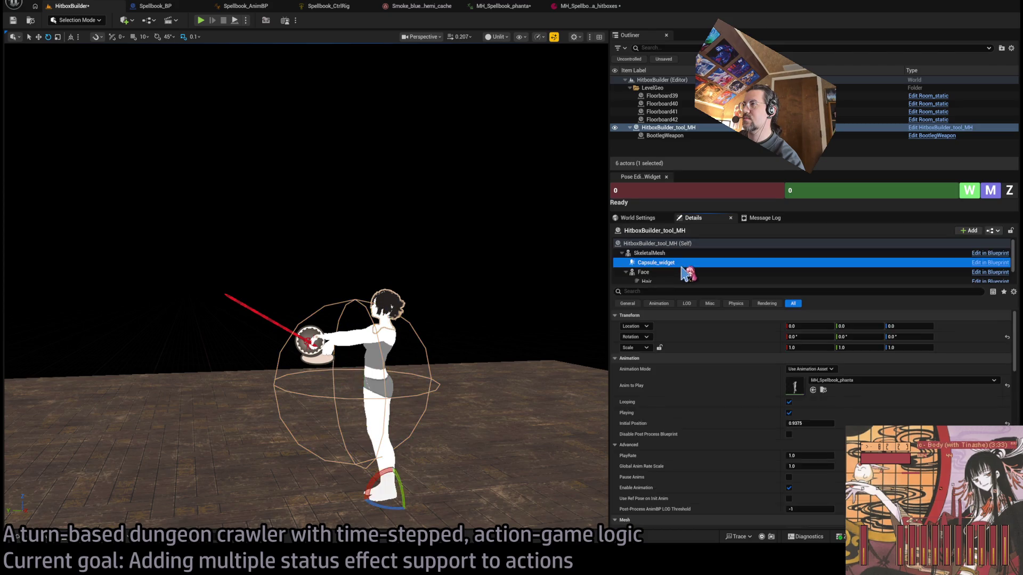
{"action": "mouse_move", "coordinate": [808, 382]}
{"action": "left_mouse_down"}
{"action": "mouse_move", "coordinate": [845, 382]}
{"action": "mouse_move", "coordinate": [809, 383]}
{"action": "left_mouse_up"}
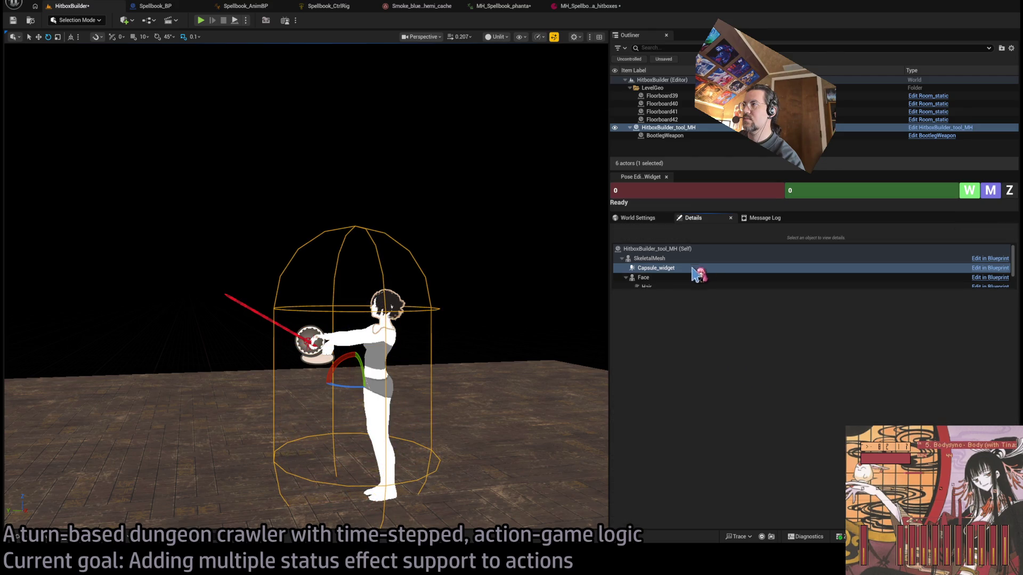
{"action": "left_click", "coordinate": [672, 266]}
{"action": "left_click", "coordinate": [677, 273]}
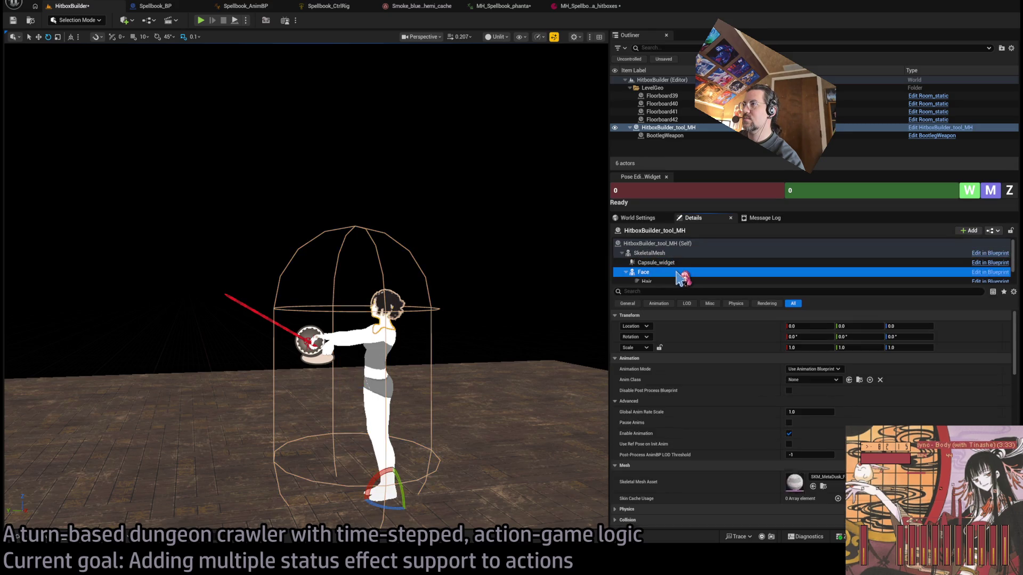
{"action": "left_click", "coordinate": [675, 263]}
{"action": "left_click_drag", "start_coordinate": [799, 391], "coordinate": [841, 392]}
Stretch the capsule's half height and radius further, then move it left along its axis.
{"action": "left_click_drag", "start_coordinate": [306, 288], "coordinate": [316, 402]}
{"action": "left_click", "coordinate": [650, 259]}
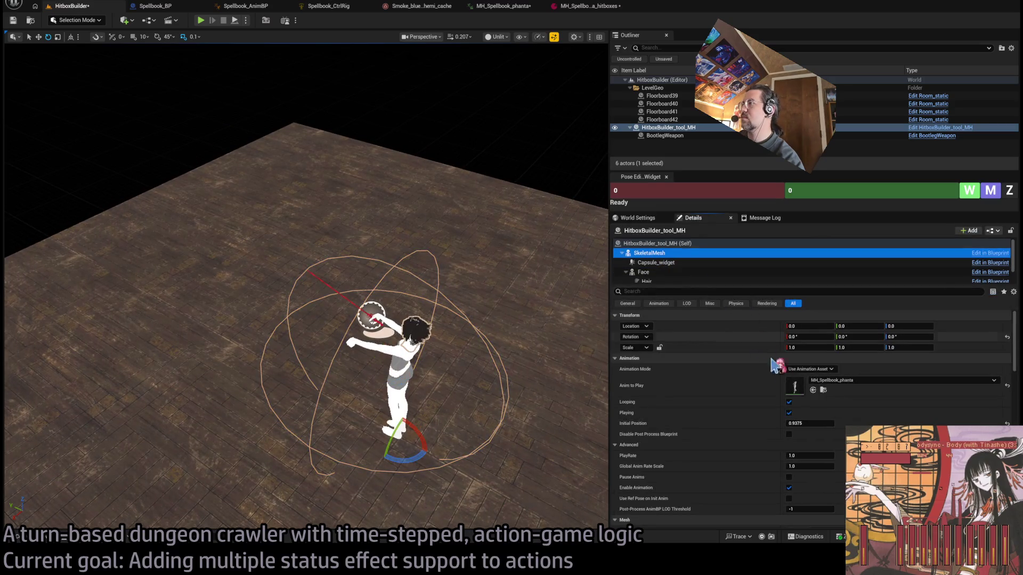
{"action": "left_click", "coordinate": [669, 263]}
{"action": "left_click_drag", "start_coordinate": [786, 380], "coordinate": [826, 379]}
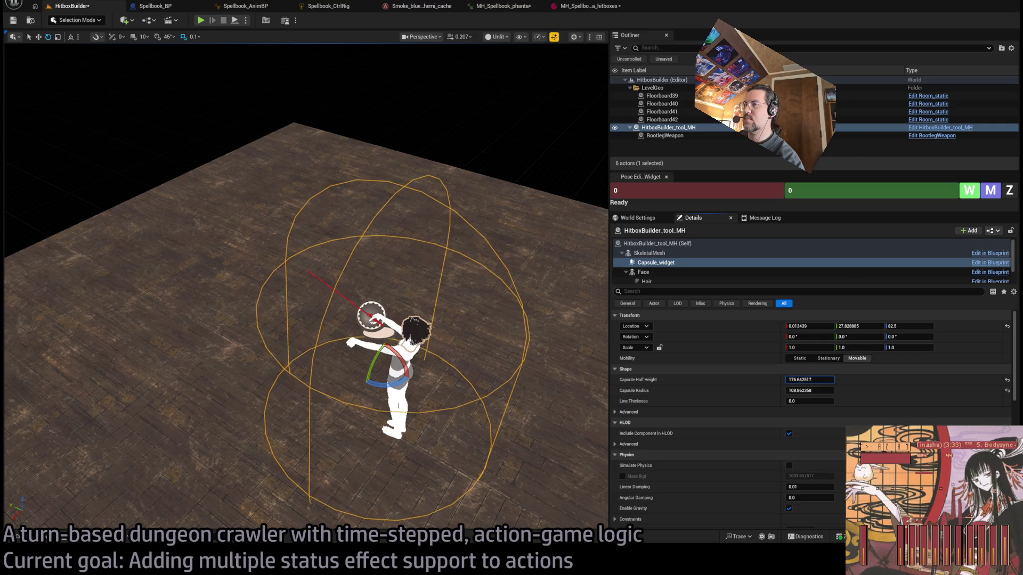
{"action": "left_click", "coordinate": [668, 264]}
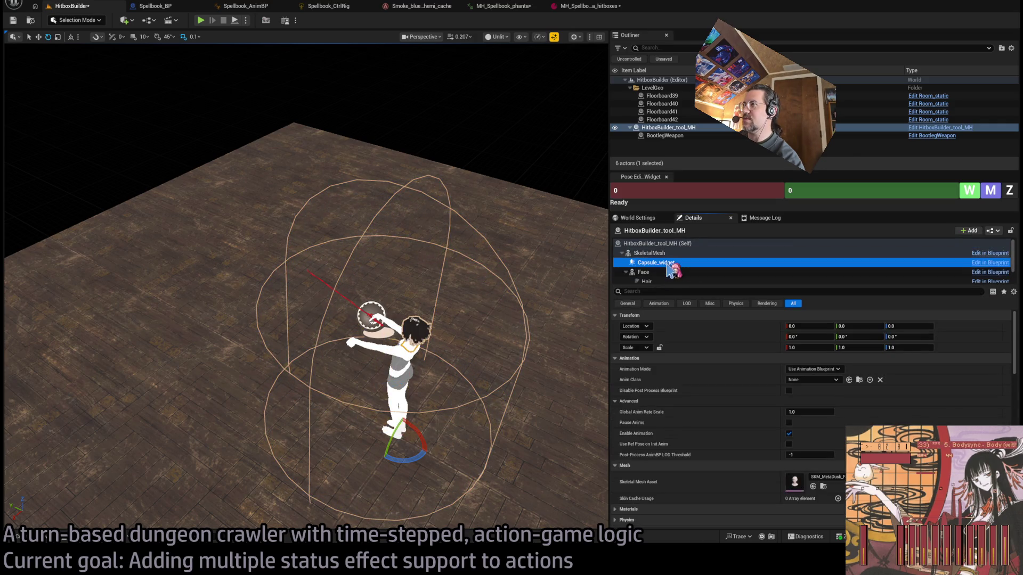
{"action": "mouse_move", "coordinate": [804, 394]}
{"action": "left_mouse_down"}
{"action": "mouse_move", "coordinate": [845, 393]}
{"action": "mouse_move", "coordinate": [801, 392]}
{"action": "mouse_move", "coordinate": [820, 380]}
{"action": "mouse_move", "coordinate": [810, 380]}
{"action": "left_mouse_up"}
{"action": "mouse_move", "coordinate": [604, 359]}
{"action": "left_mouse_down"}
{"action": "mouse_move", "coordinate": [609, 184]}
{"action": "mouse_move", "coordinate": [566, 319]}
{"action": "left_mouse_up"}
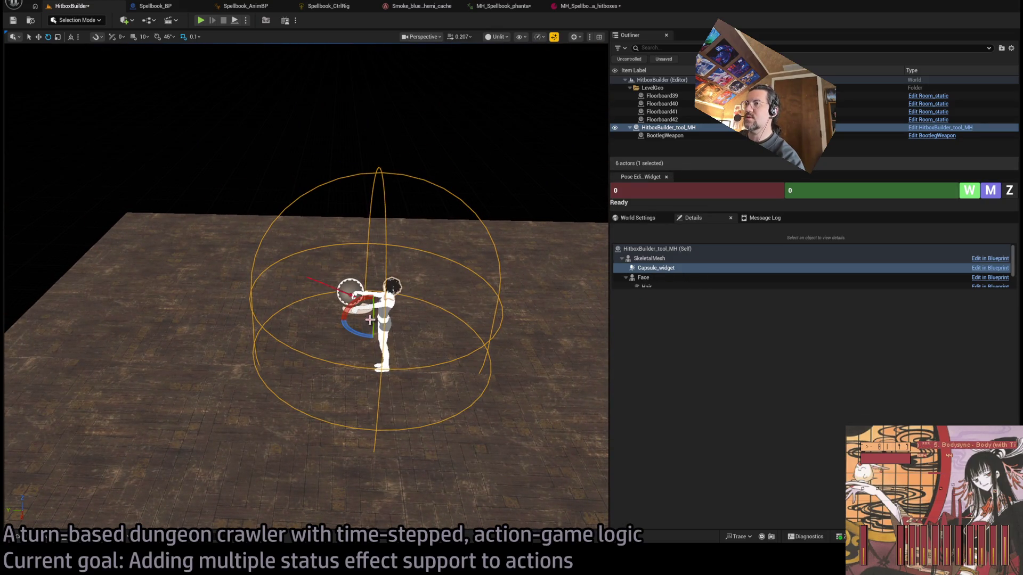
{"action": "left_click_drag", "start_coordinate": [365, 320], "coordinate": [346, 320]}
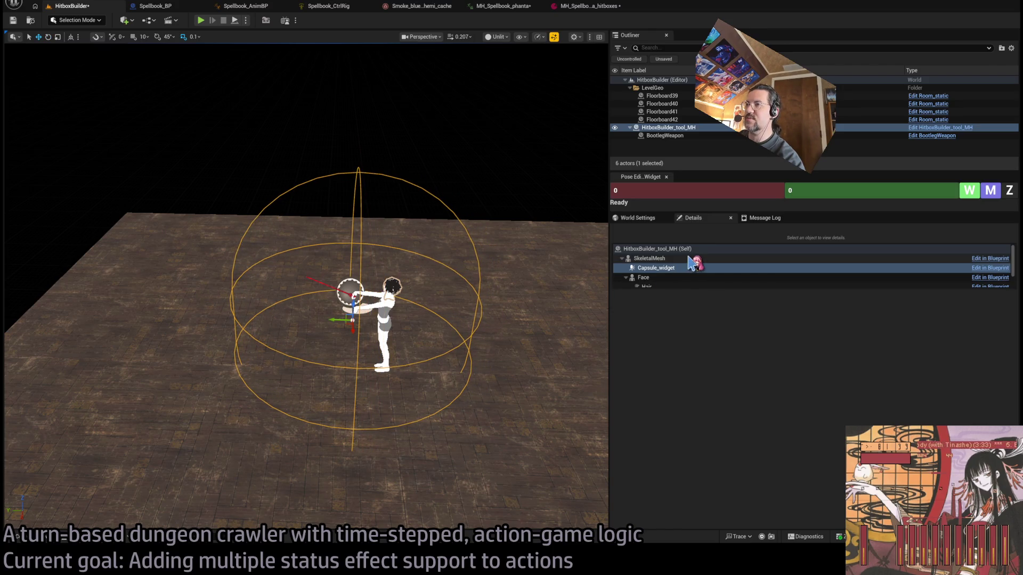
{"action": "left_click_drag", "start_coordinate": [340, 320], "coordinate": [335, 321]}
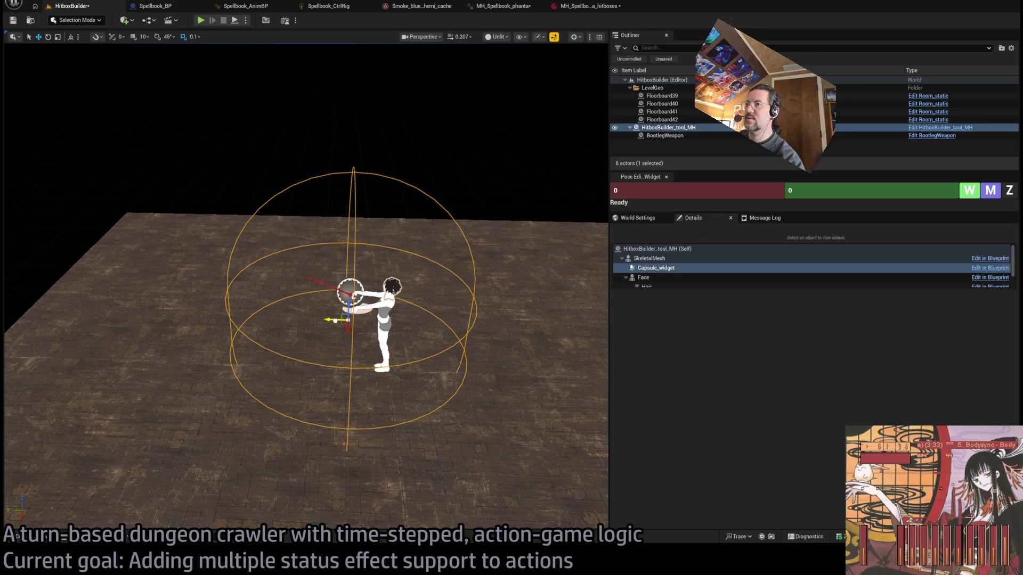
Set Capsule Radius to 190 and commit the new Capsule Half Height.
{"action": "left_click", "coordinate": [677, 267]}
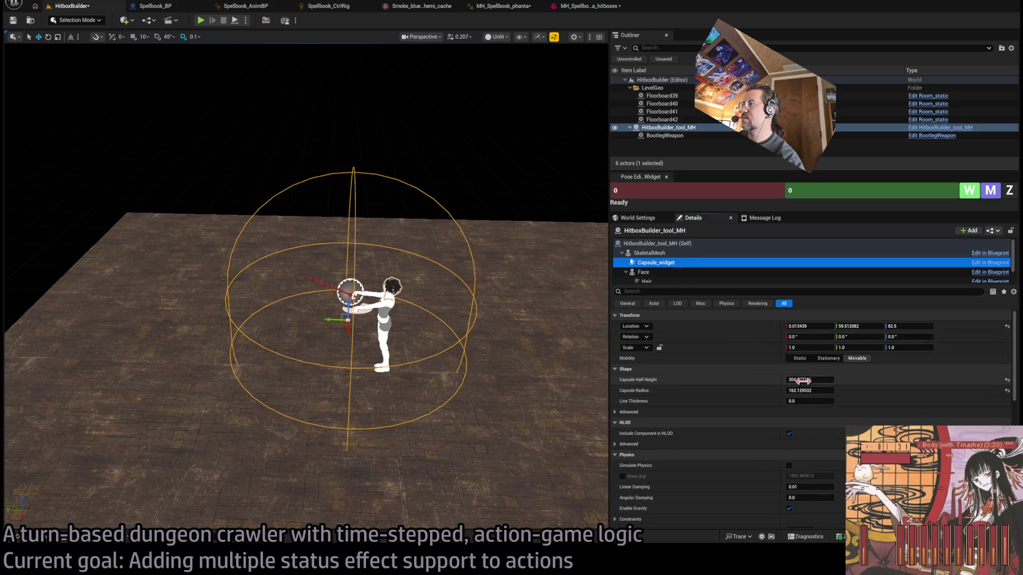
{"action": "mouse_move", "coordinate": [799, 390]}
{"action": "left_mouse_down"}
{"action": "mouse_move", "coordinate": [834, 391]}
{"action": "mouse_move", "coordinate": [809, 396]}
{"action": "left_mouse_up"}
{"action": "left_click", "coordinate": [655, 266]}
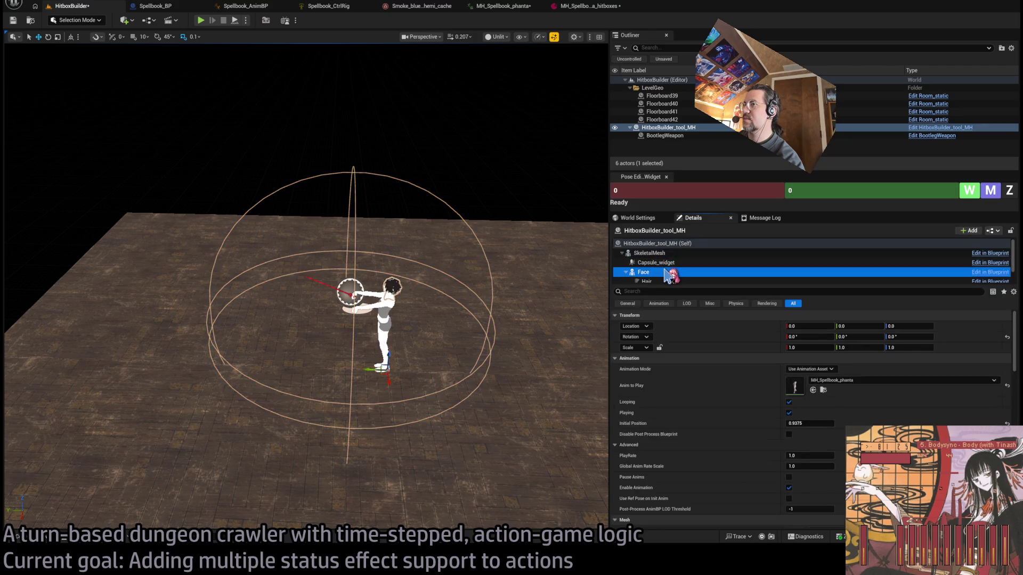
{"action": "left_click", "coordinate": [810, 391]}
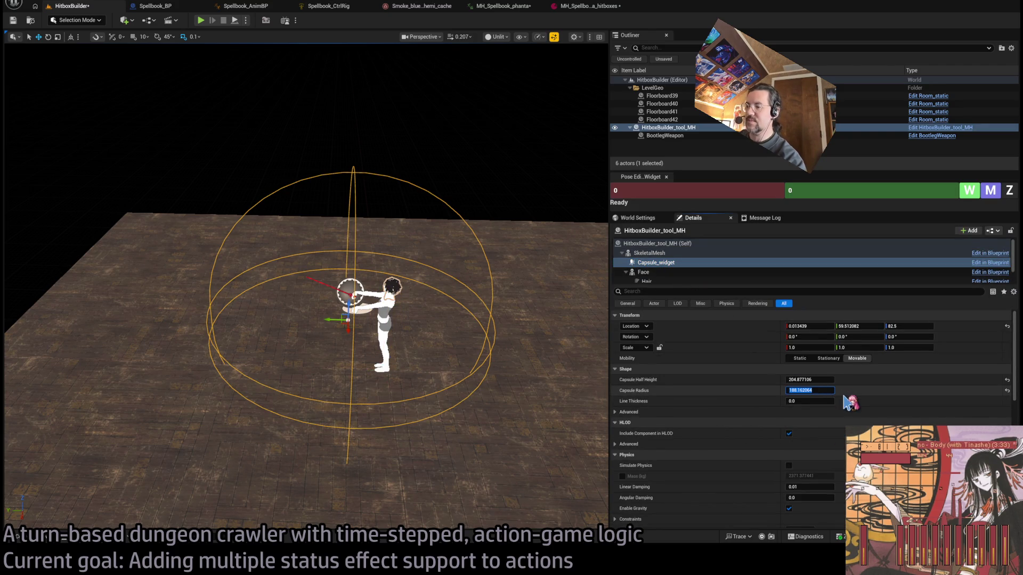
{"action": "key", "text": "Return"}
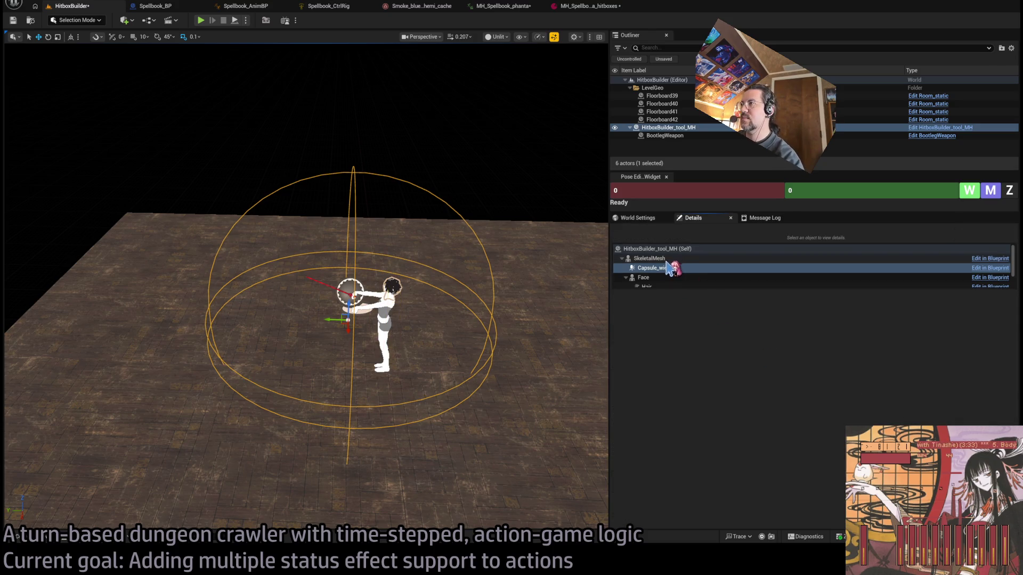
{"action": "left_click", "coordinate": [668, 263]}
{"action": "left_click", "coordinate": [810, 379]}
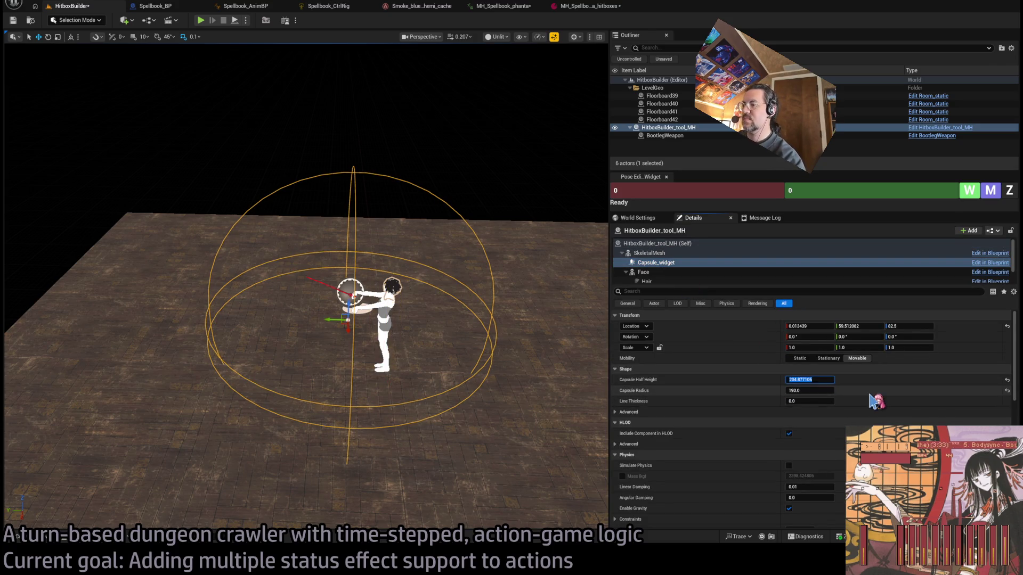
{"action": "key", "text": "Return"}
{"action": "left_click_drag", "start_coordinate": [566, 315], "coordinate": [566, 314]}
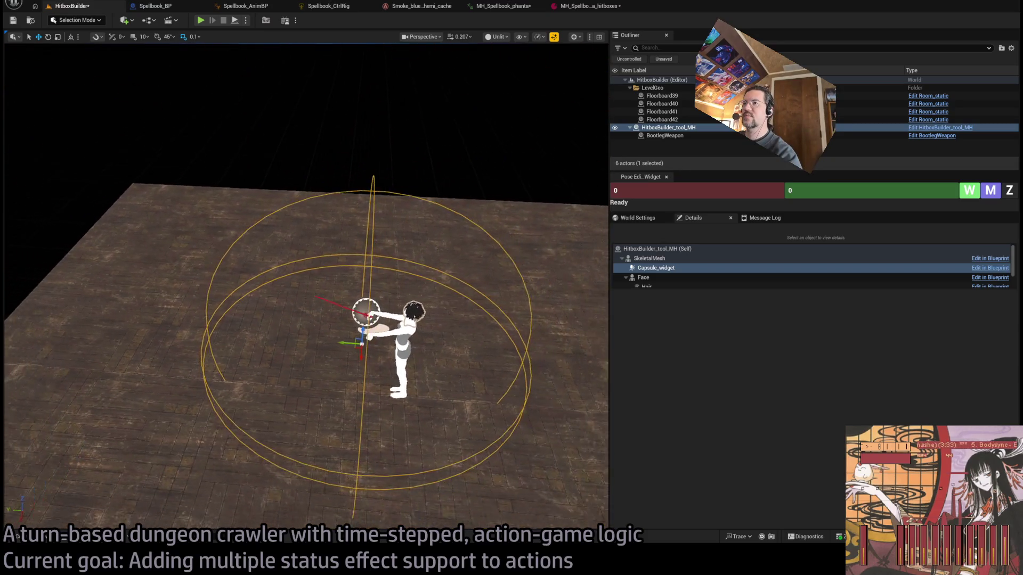
Save the hitbox for the current time step and return the time step to 15.
{"action": "left_click", "coordinate": [685, 259]}
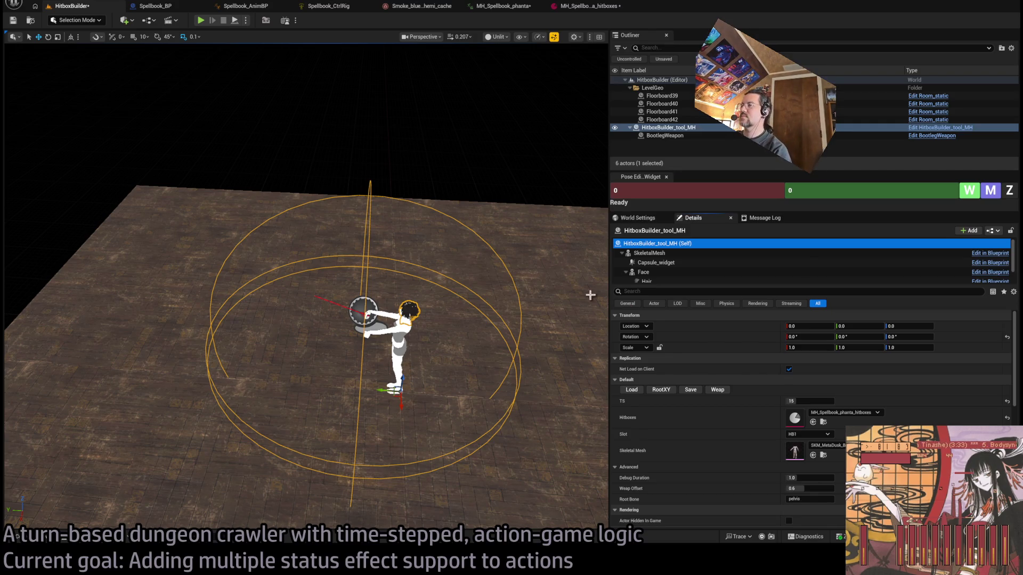
{"action": "left_click", "coordinate": [658, 262]}
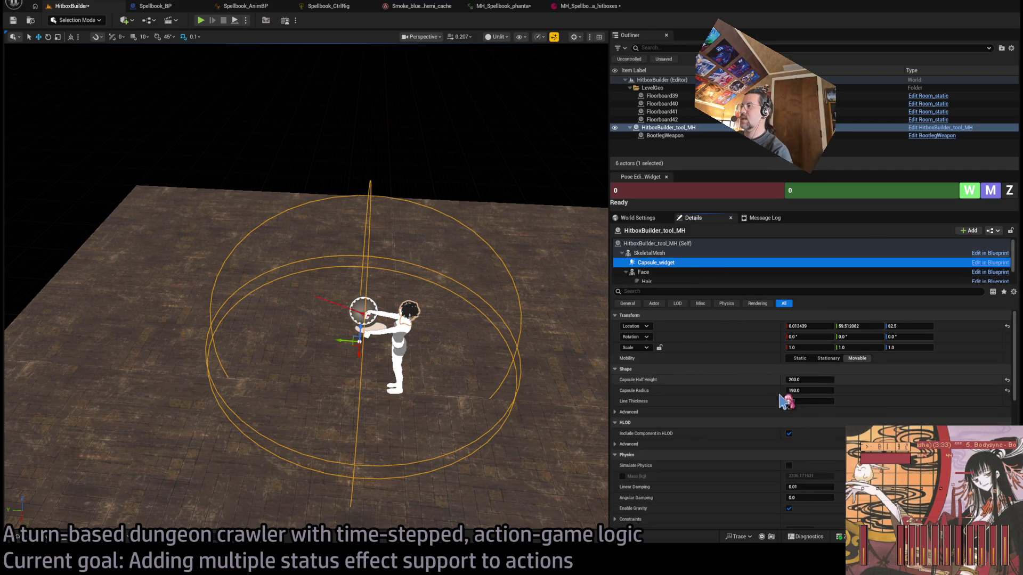
{"action": "left_click", "coordinate": [662, 253]}
{"action": "left_click", "coordinate": [665, 243]}
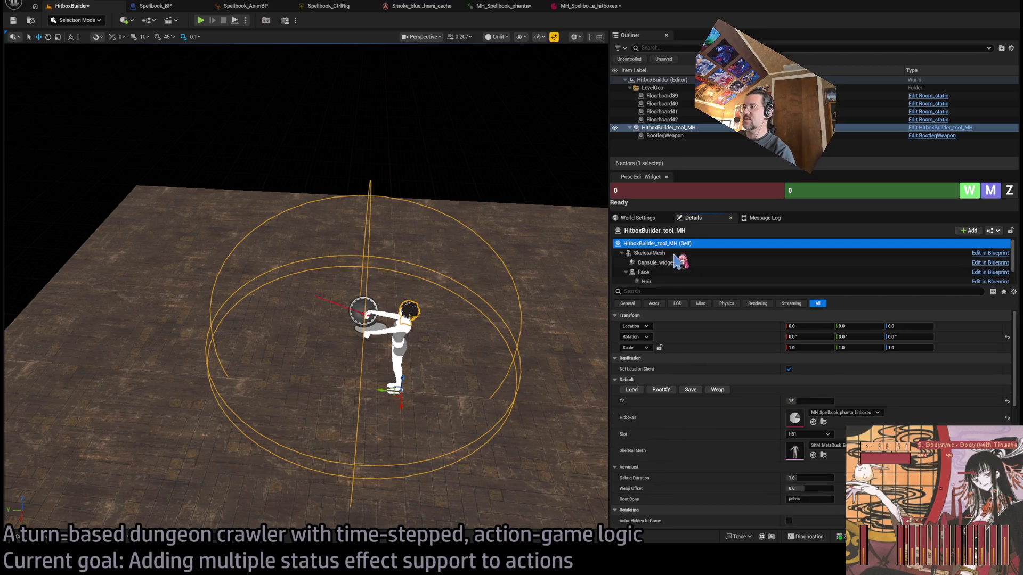
{"action": "left_click", "coordinate": [691, 394]}
{"action": "left_click_drag", "start_coordinate": [810, 401], "coordinate": [819, 401]}
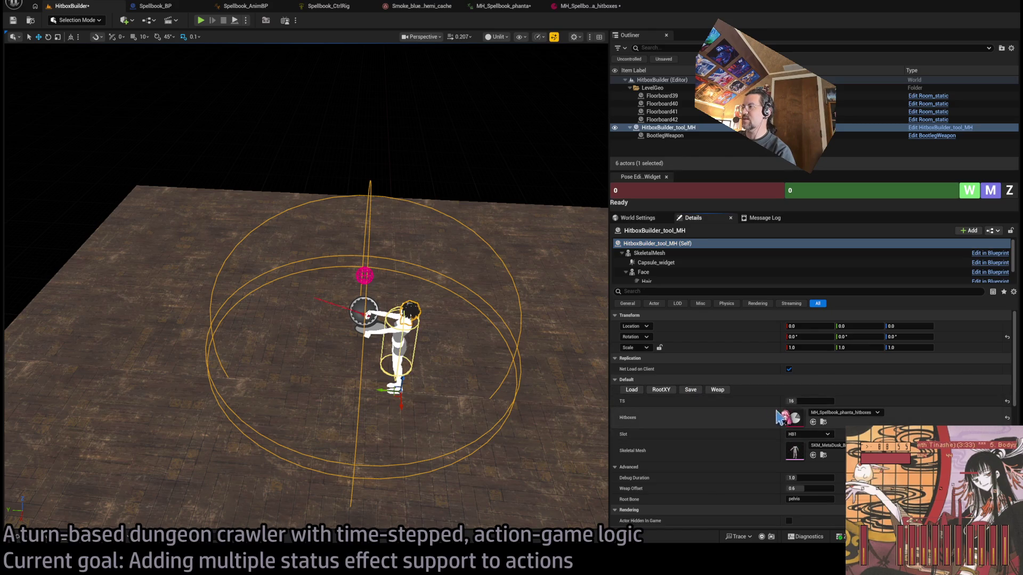
{"action": "type", "text": "15"}
{"action": "key", "text": "Return"}
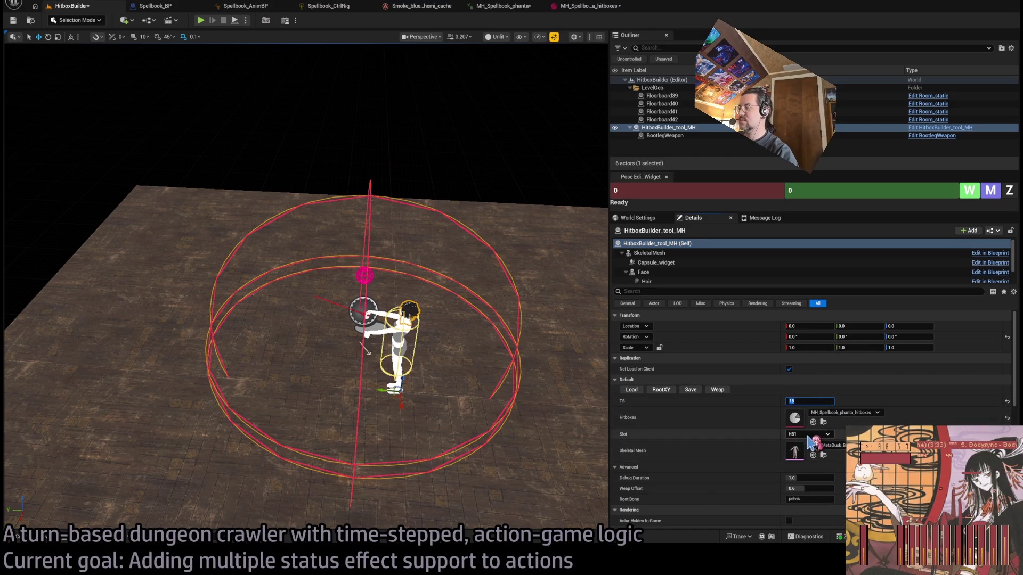
Shrink the capsule widget's radius and move it to the character's left.
{"action": "left_click", "coordinate": [675, 262]}
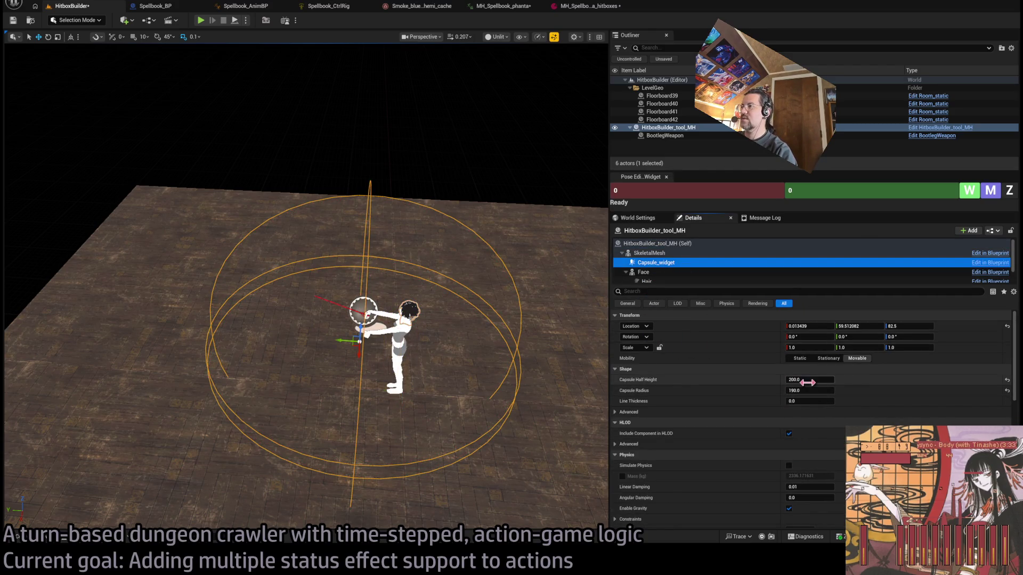
{"action": "left_click_drag", "start_coordinate": [807, 390], "coordinate": [783, 391]}
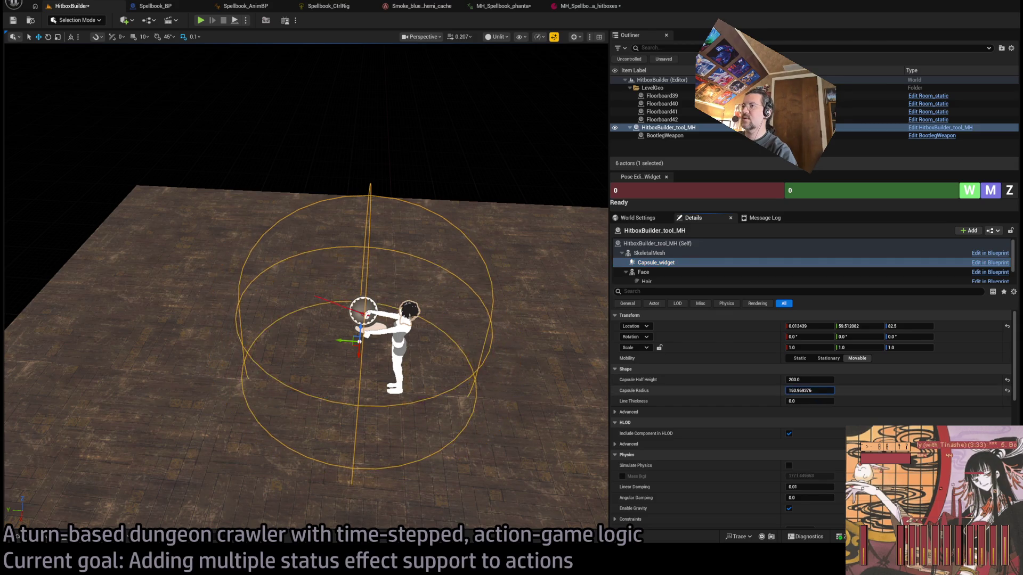
{"action": "left_click", "coordinate": [666, 253]}
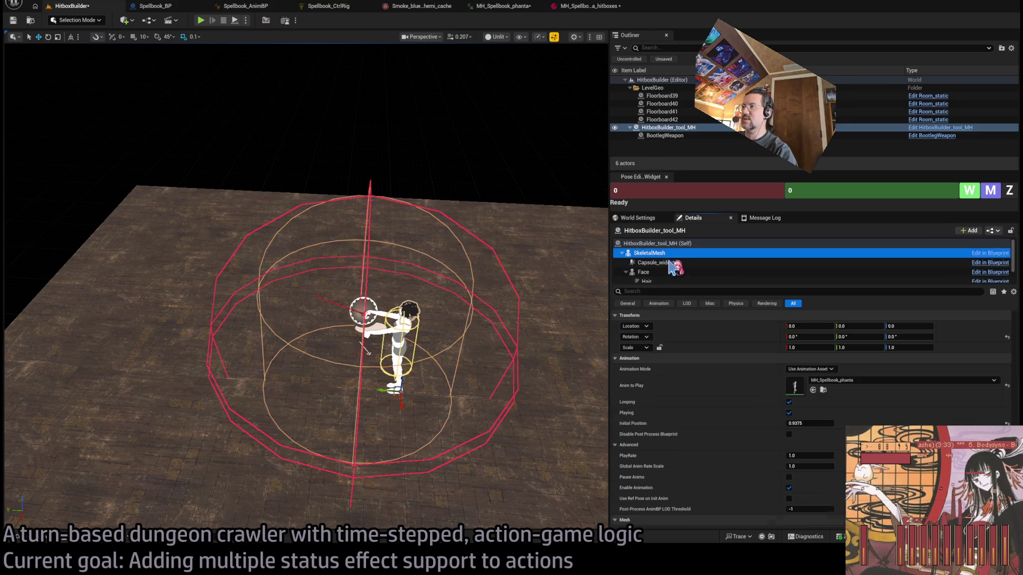
{"action": "left_click", "coordinate": [661, 262]}
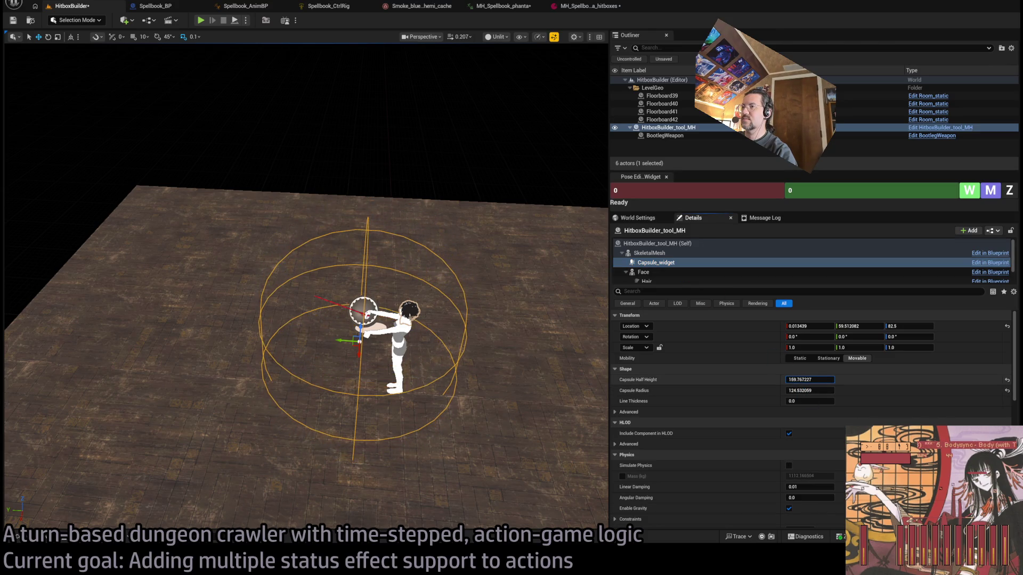
{"action": "left_click", "coordinate": [672, 264]}
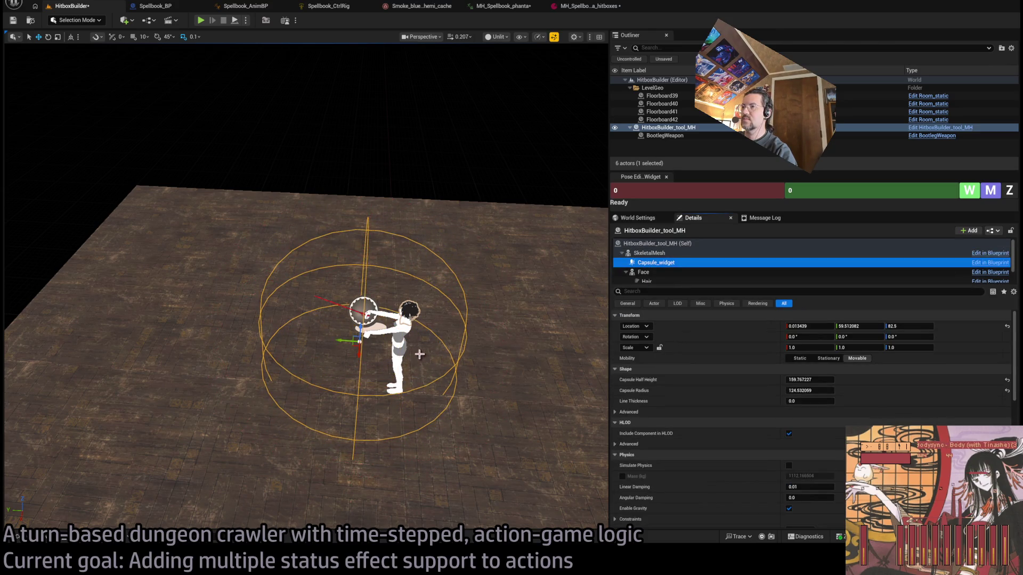
{"action": "left_click_drag", "start_coordinate": [343, 342], "coordinate": [238, 337]}
{"action": "left_click", "coordinate": [719, 243]}
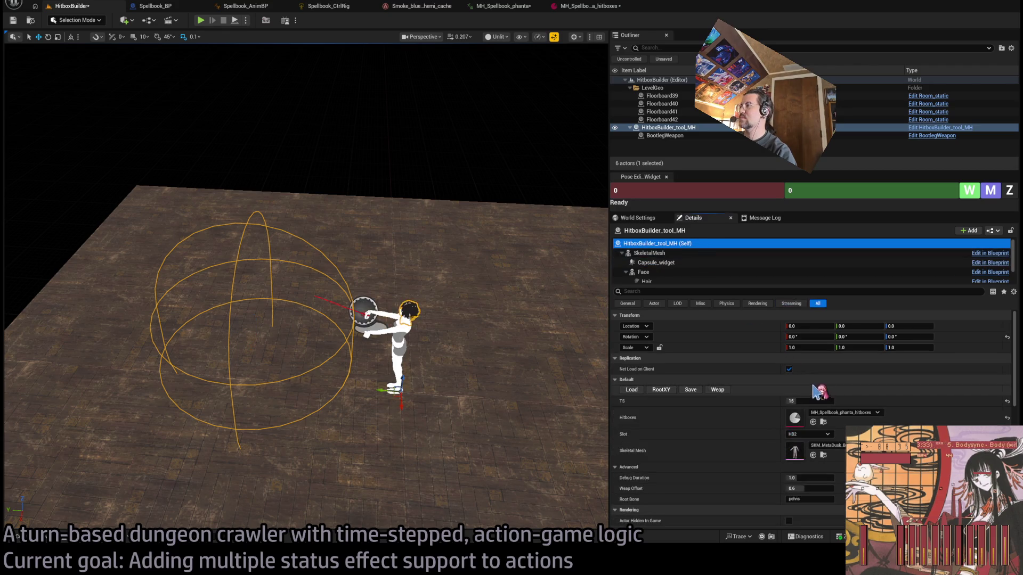
Switch the hitbox slot to Body and set the time step to 9.
{"action": "left_click", "coordinate": [691, 390]}
{"action": "left_click", "coordinate": [808, 434]}
{"action": "left_click", "coordinate": [799, 445]}
{"action": "left_click", "coordinate": [810, 402]}
{"action": "type", "text": "9"}
{"action": "key", "text": "Return"}
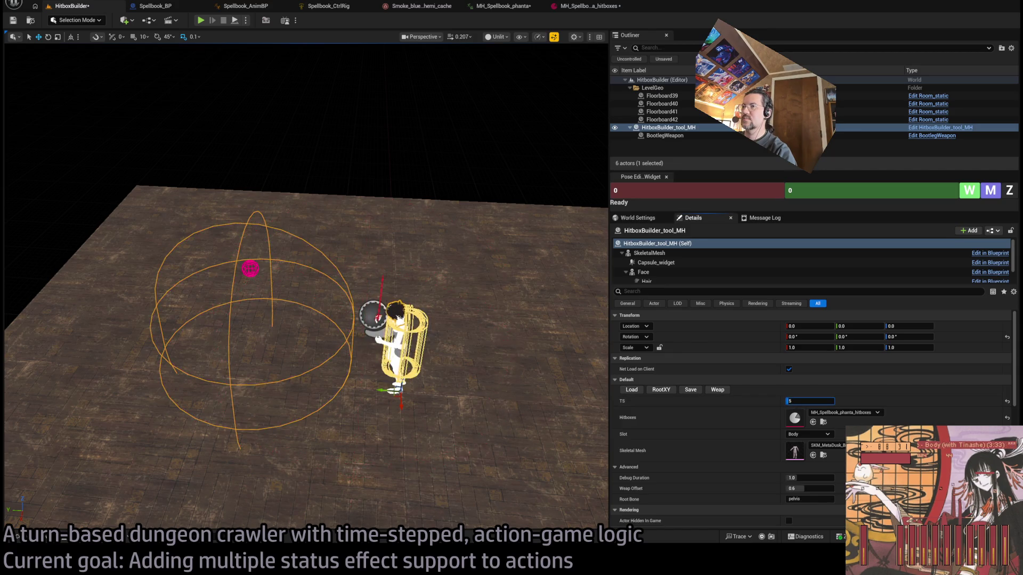
{"action": "type", "text": "1"}
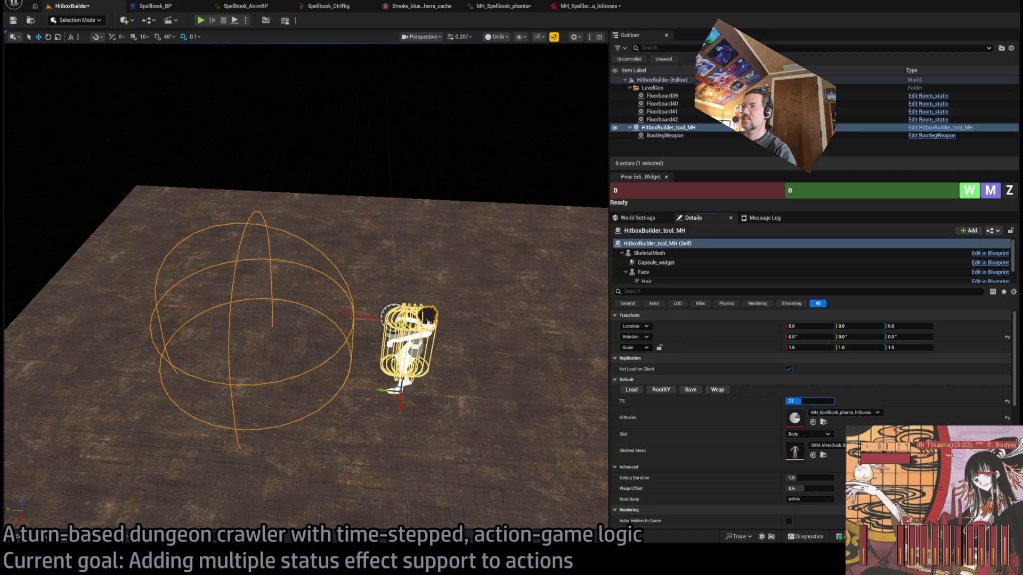
{"action": "type", "text": "60"}
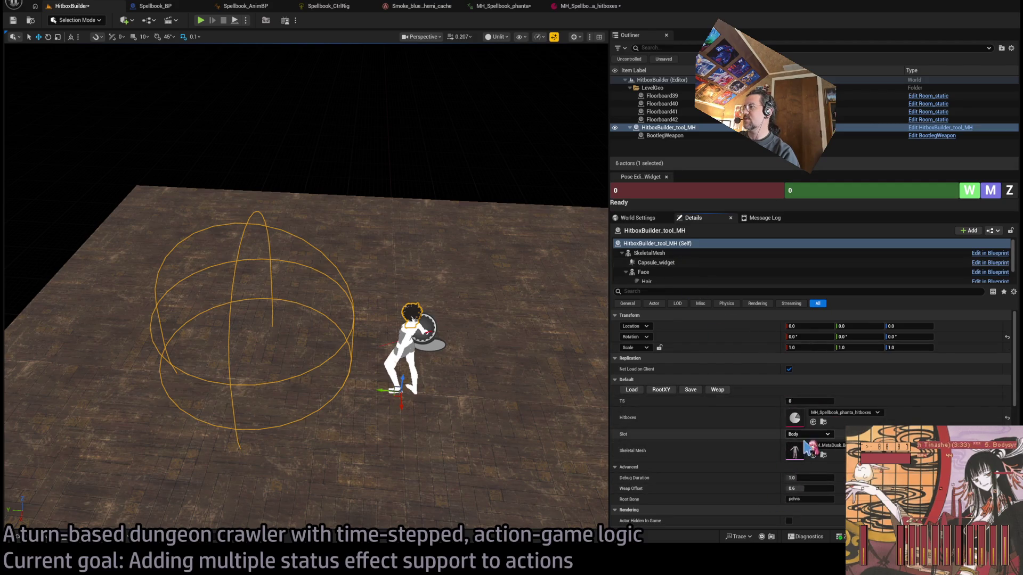
Load the saved Body hitbox into the capsule and set the time step to 0.
{"action": "left_click", "coordinate": [633, 390]}
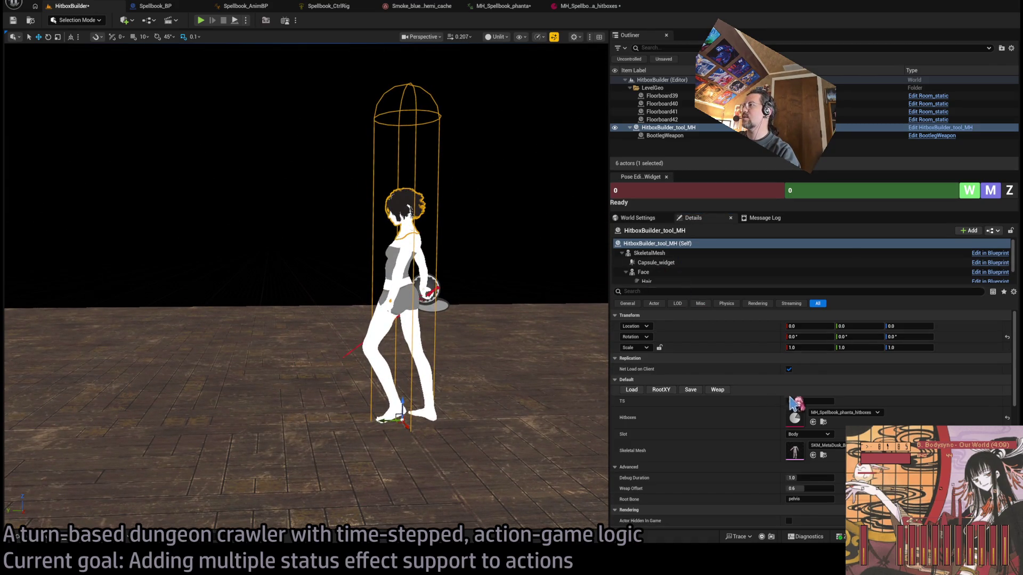
{"action": "left_click", "coordinate": [790, 401]}
{"action": "key", "text": "Return"}
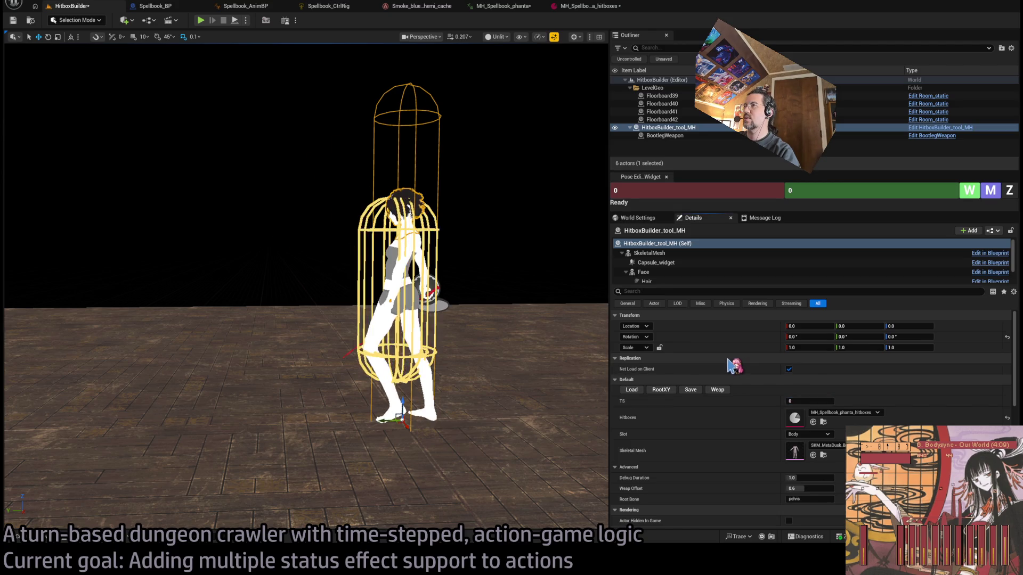
{"action": "left_click", "coordinate": [664, 263]}
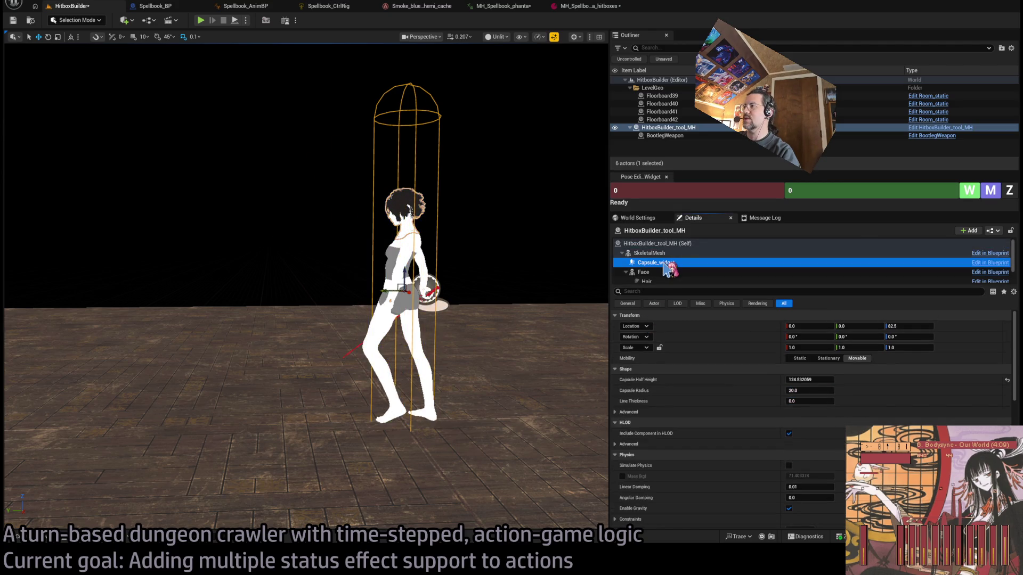
Trim the capsule widget's half height through 60 and 63 down to 57.5.
{"action": "left_click", "coordinate": [813, 379]}
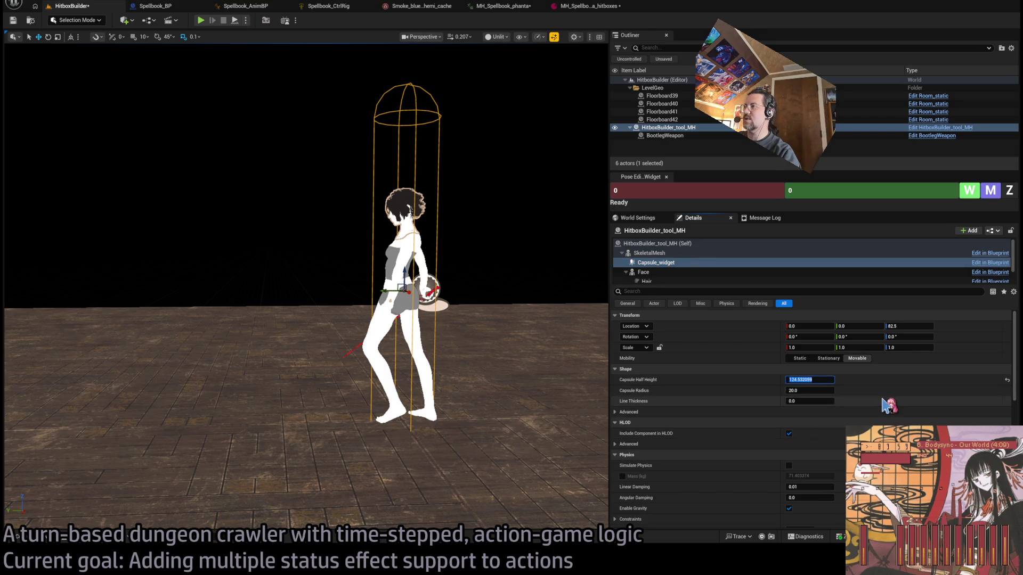
{"action": "type", "text": "10"}
{"action": "key", "text": "Return"}
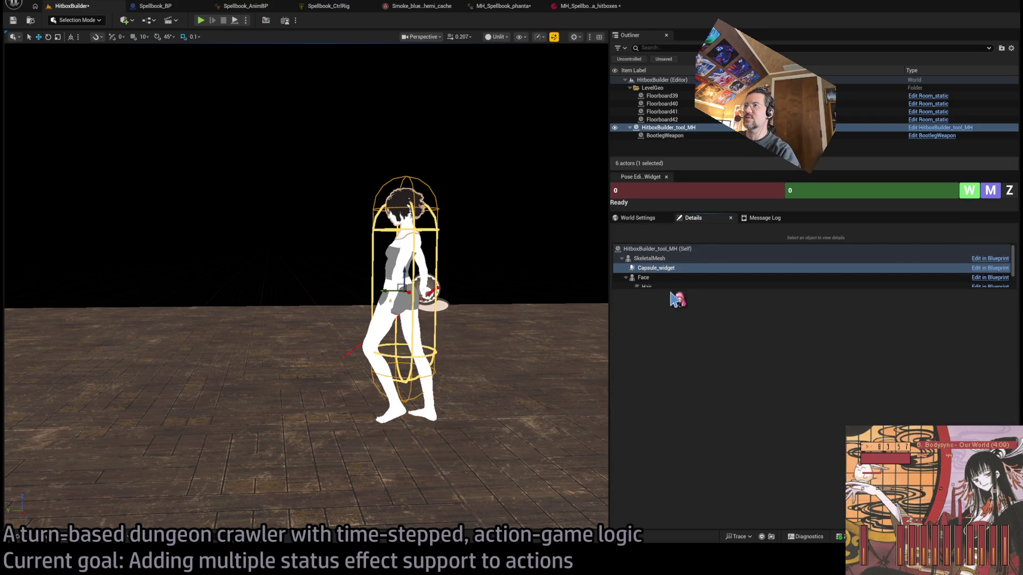
{"action": "left_click", "coordinate": [673, 267]}
{"action": "left_click", "coordinate": [817, 380]}
{"action": "type", "text": "60"}
{"action": "key", "text": "Return"}
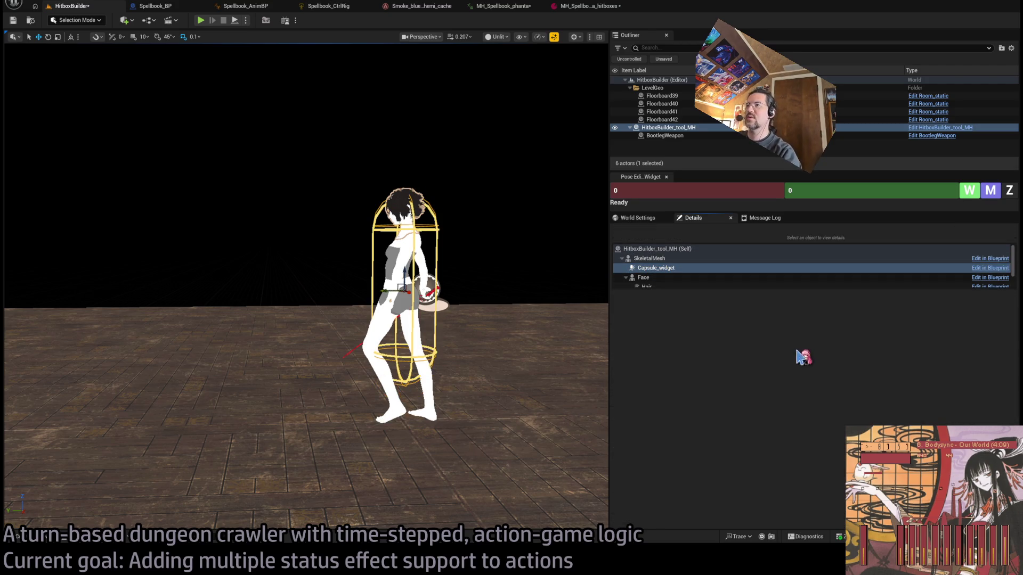
{"action": "left_click", "coordinate": [667, 267]}
{"action": "left_click_drag", "start_coordinate": [820, 377], "coordinate": [820, 383]}
{"action": "key", "text": "Return"}
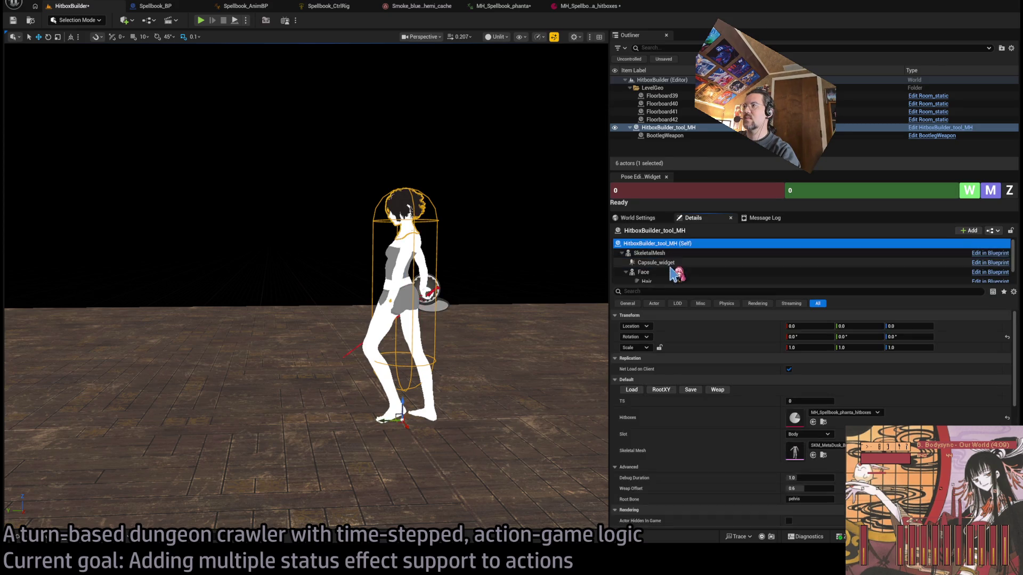
{"action": "left_click", "coordinate": [815, 383]}
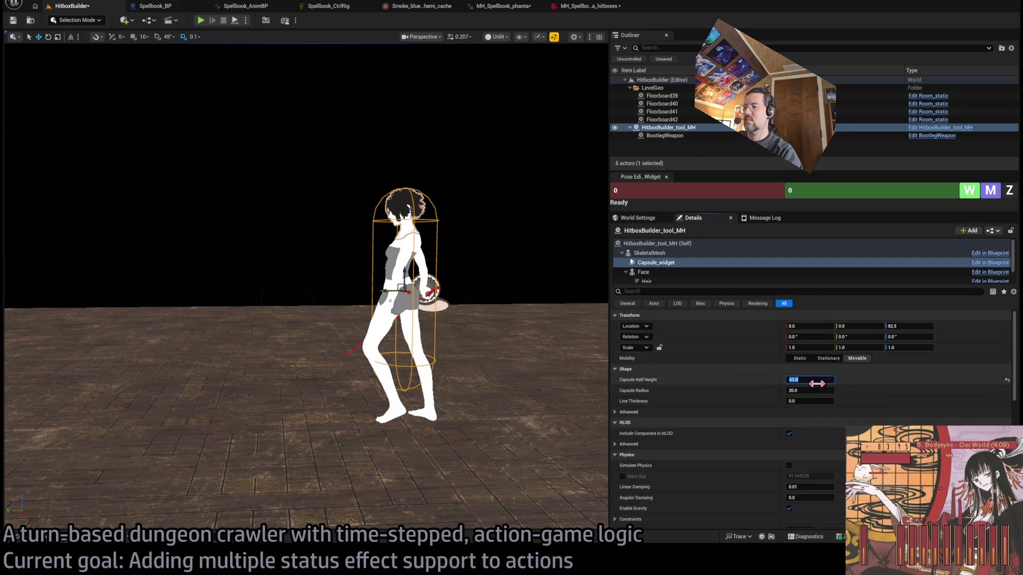
{"action": "key", "text": "Return"}
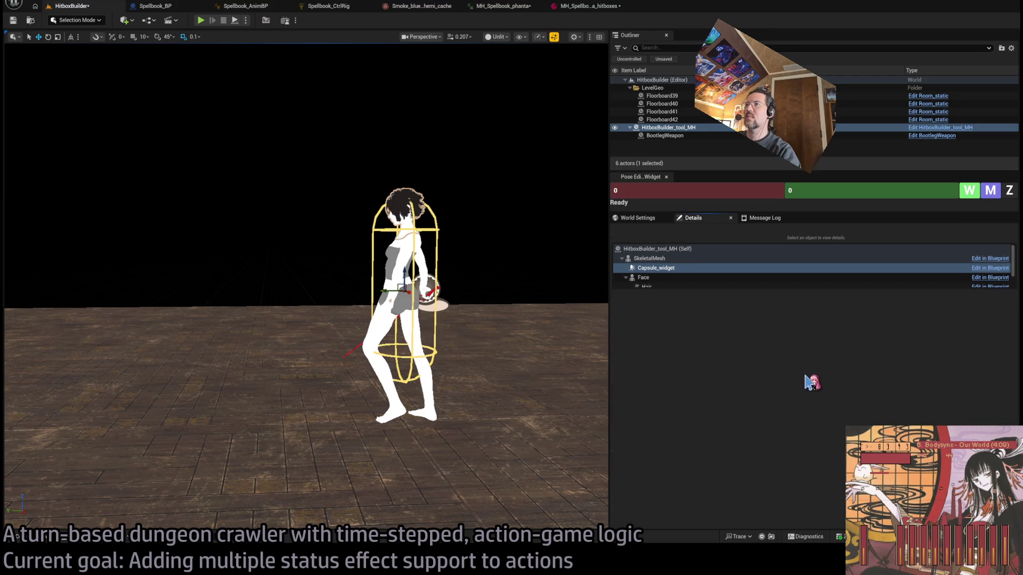
Select the HitboxBuilder actor and save the level.
{"action": "left_click", "coordinate": [672, 249]}
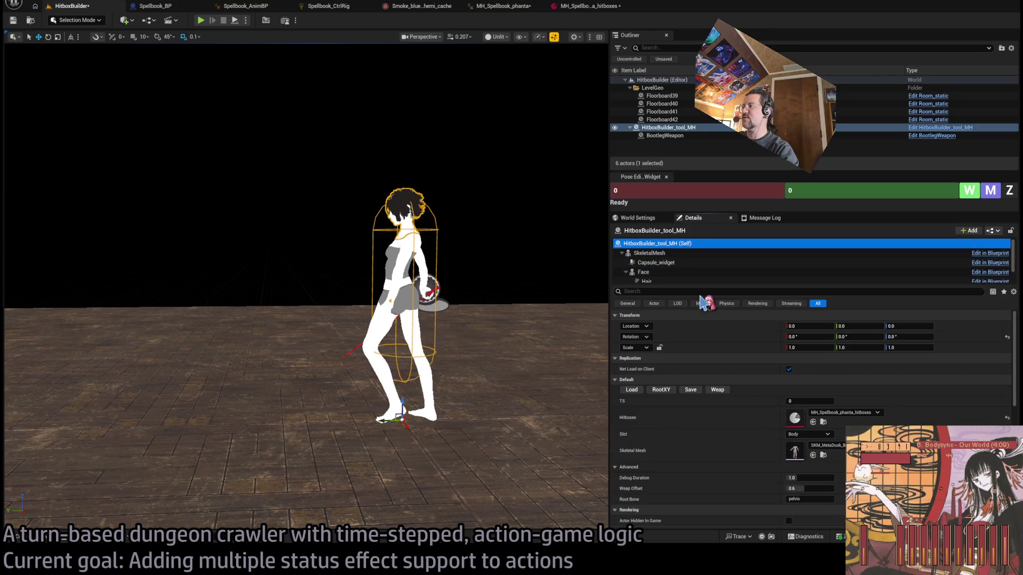
{"action": "left_click_drag", "start_coordinate": [527, 251], "coordinate": [521, 265]}
{"action": "key", "text": "ctrl+s"}
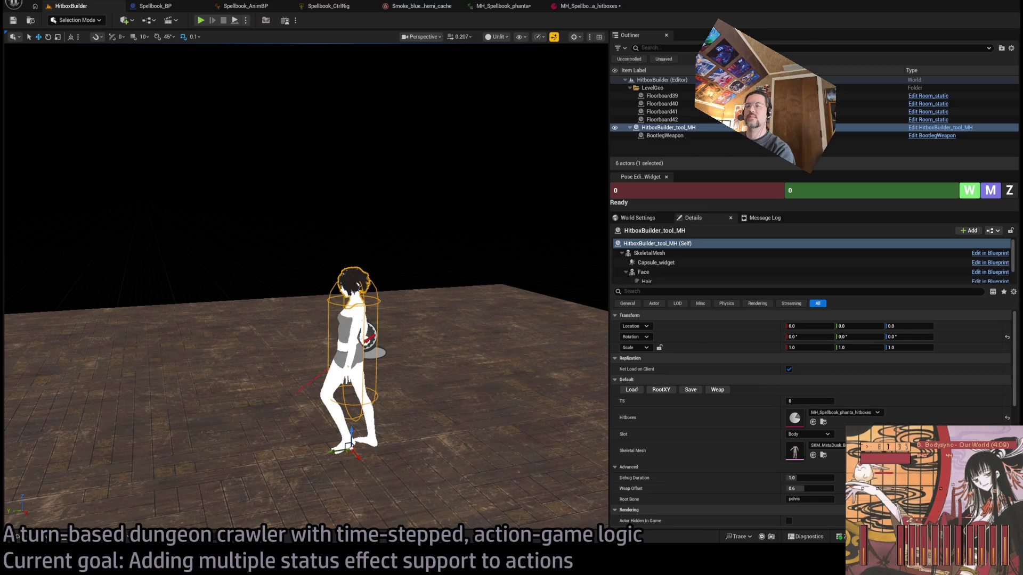
{"action": "left_click_drag", "start_coordinate": [387, 210], "coordinate": [373, 240]}
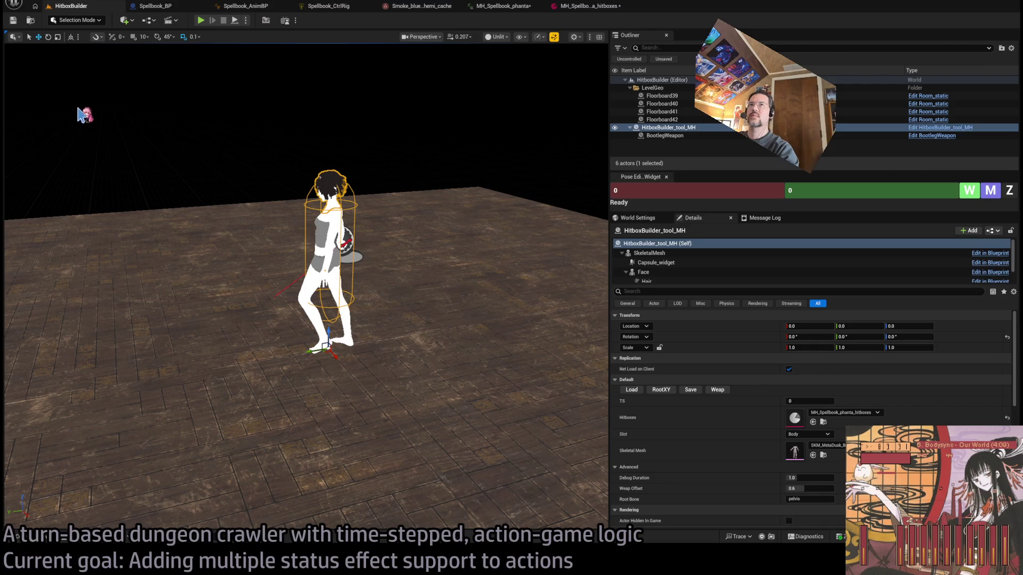
Check the phanta hitboxes asset and Spellbook_AnimBP, then show Spellbook_CtrlRig's Forwards Solve graph.
{"action": "left_click", "coordinate": [602, 7]}
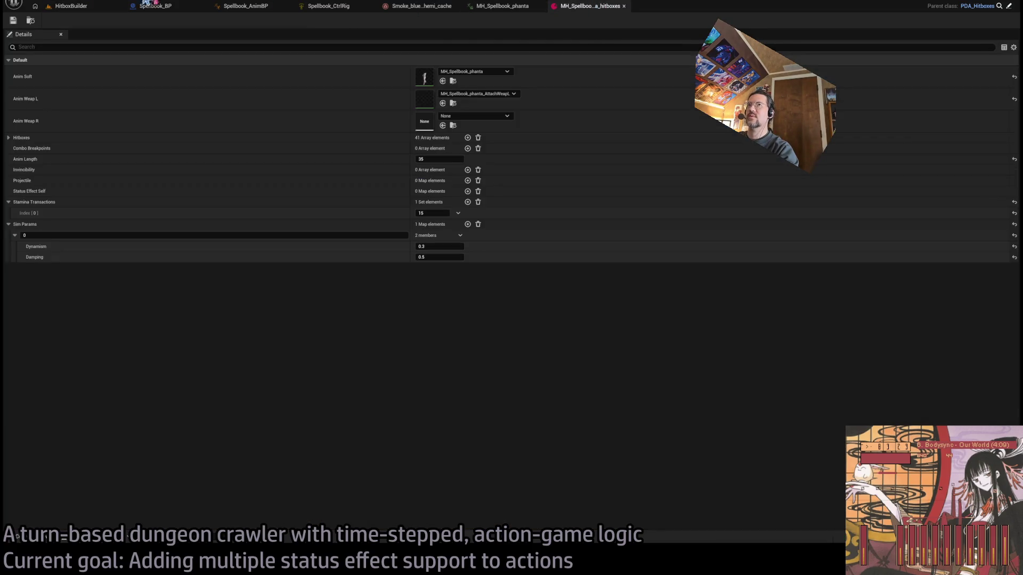
{"action": "left_click", "coordinate": [80, 6]}
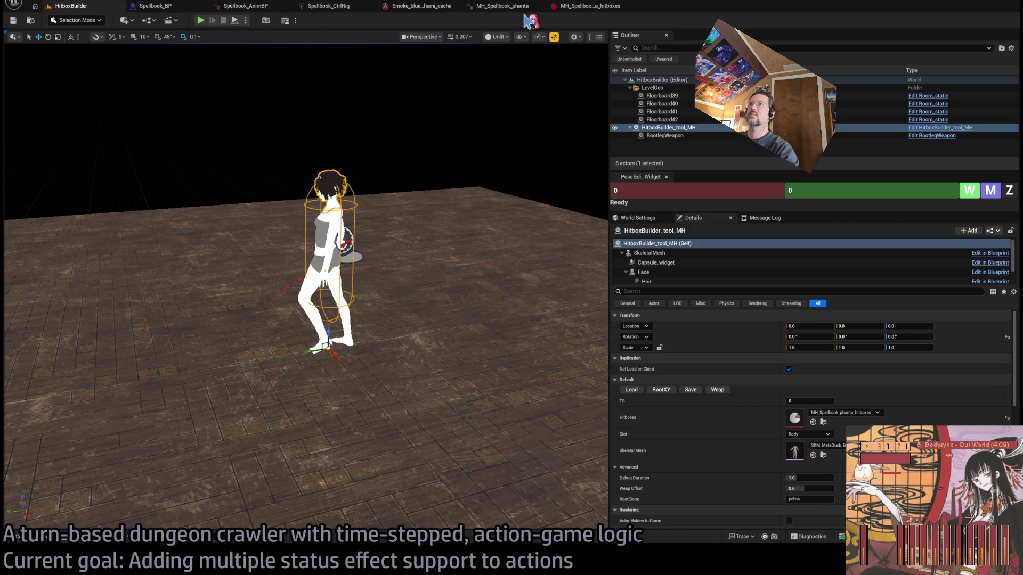
{"action": "left_click", "coordinate": [298, 7]}
{"action": "left_click", "coordinate": [270, 10]}
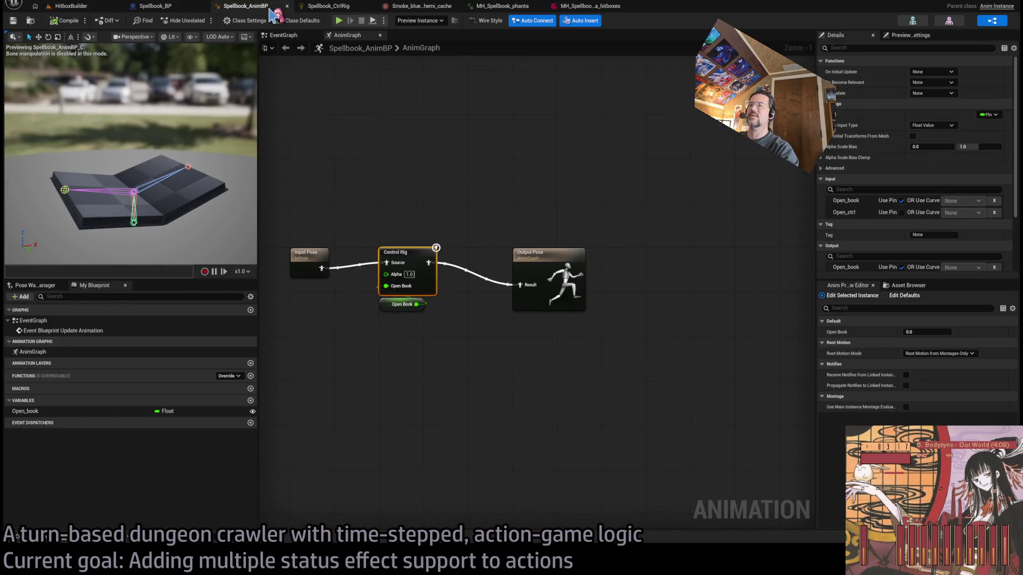
{"action": "left_click", "coordinate": [326, 9]}
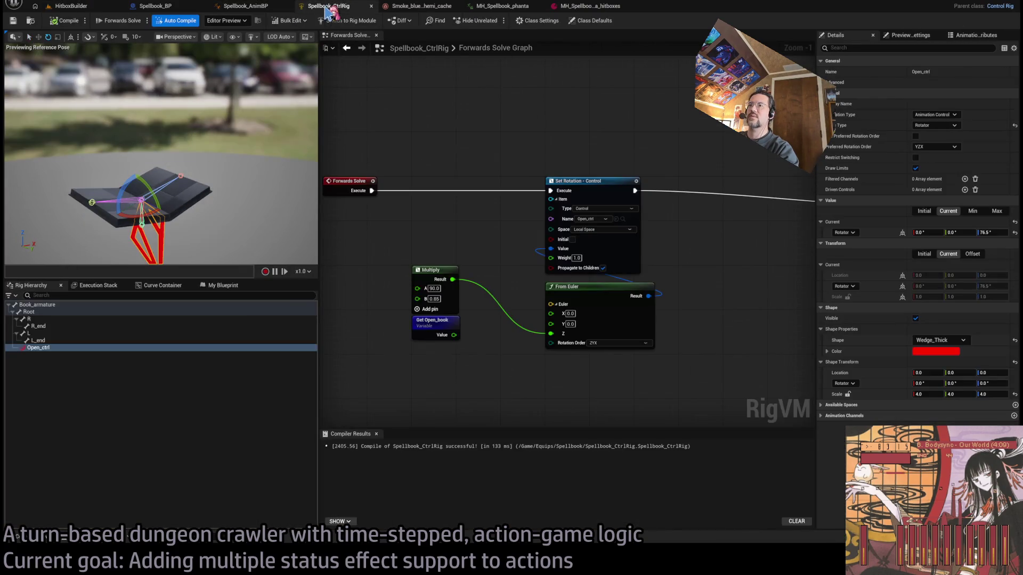
Wire Open_book into the Multiply node's B input and add an 'Override to 0.85 to force open' comment.
{"action": "mouse_move", "coordinate": [454, 335]}
{"action": "left_mouse_down"}
{"action": "mouse_move", "coordinate": [419, 301]}
{"action": "mouse_move", "coordinate": [433, 343]}
{"action": "left_mouse_up"}
{"action": "left_click", "coordinate": [429, 269]}
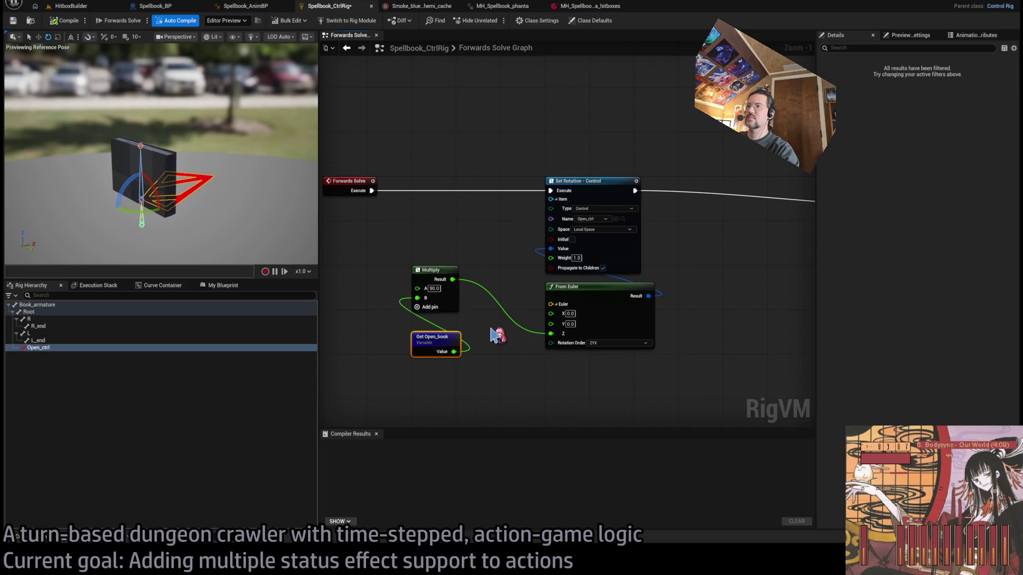
{"action": "scroll", "coordinate": [427, 336], "scroll_direction": "up", "scroll_amount": 1}
{"action": "left_click", "coordinate": [421, 221]}
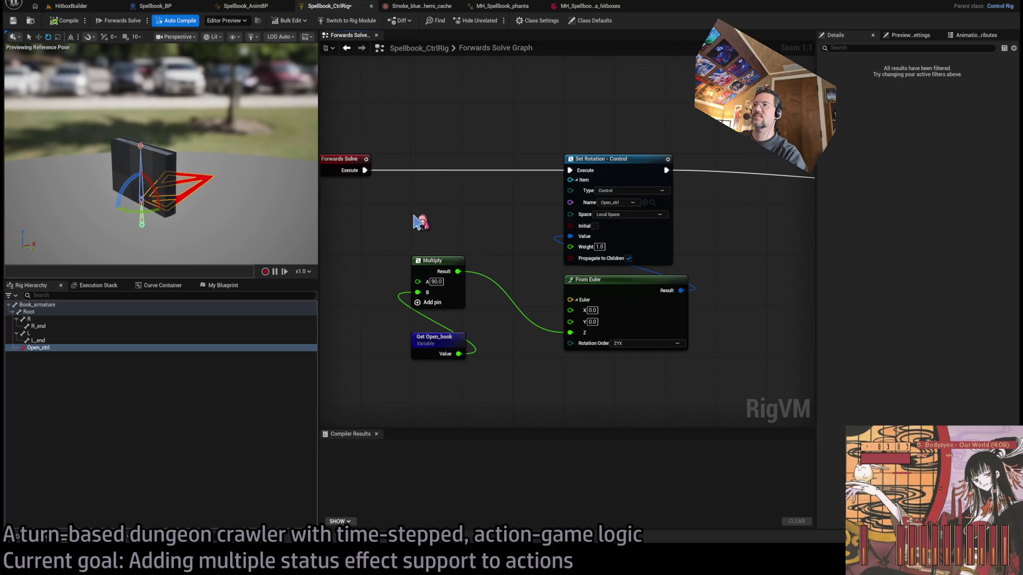
{"action": "type", "text": "c"}
{"action": "type", "text": "Overri"}
{"action": "type", "text": "de to 0.85 to fo"}
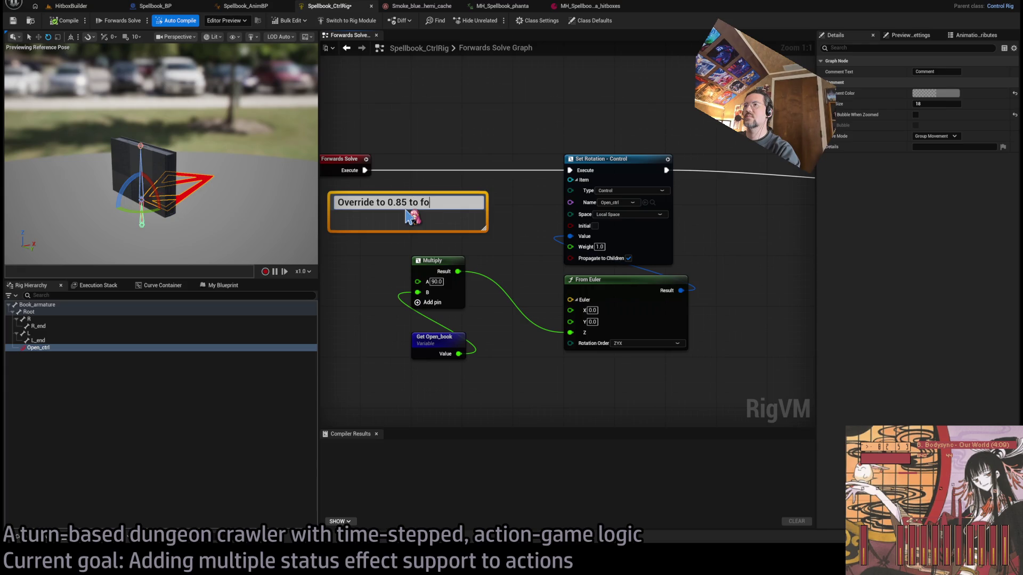
{"action": "type", "text": "pen"}
{"action": "key", "text": "Return"}
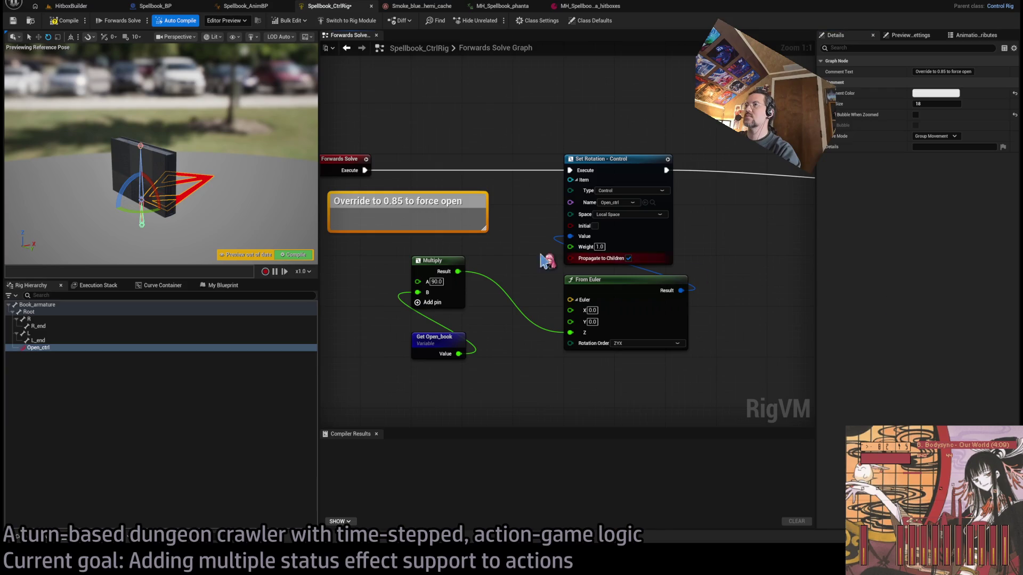
Shrink the comment, place it under Get Open_book, and compile the control rig.
{"action": "mouse_move", "coordinate": [432, 232]}
{"action": "left_mouse_down"}
{"action": "mouse_move", "coordinate": [431, 208]}
{"action": "mouse_move", "coordinate": [401, 229]}
{"action": "mouse_move", "coordinate": [411, 225]}
{"action": "mouse_move", "coordinate": [478, 379]}
{"action": "mouse_move", "coordinate": [459, 382]}
{"action": "mouse_move", "coordinate": [372, 316]}
{"action": "mouse_move", "coordinate": [370, 344]}
{"action": "left_mouse_up"}
{"action": "left_click_drag", "start_coordinate": [440, 345], "coordinate": [524, 382]}
{"action": "left_click", "coordinate": [578, 319]}
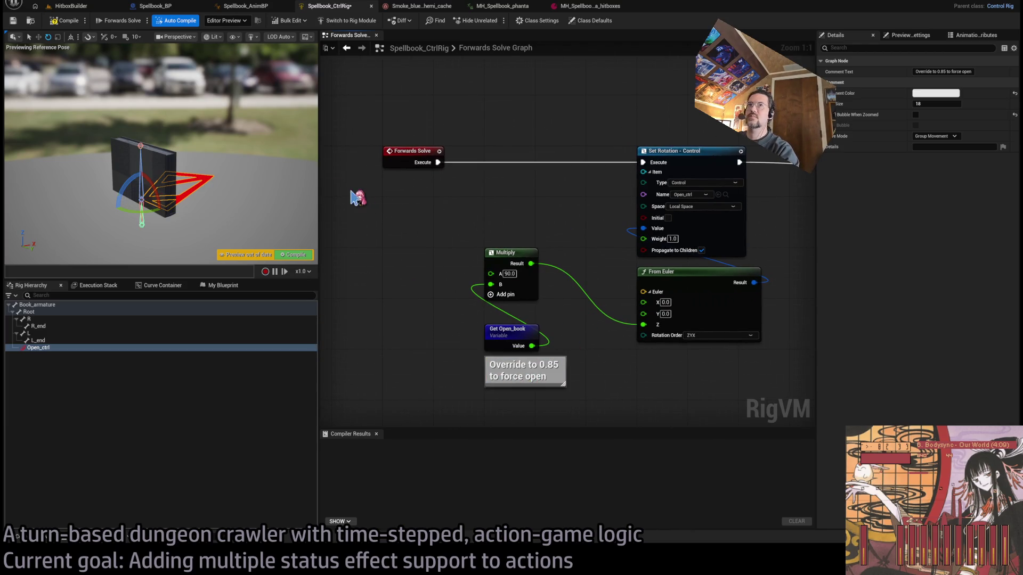
{"action": "left_click", "coordinate": [63, 21]}
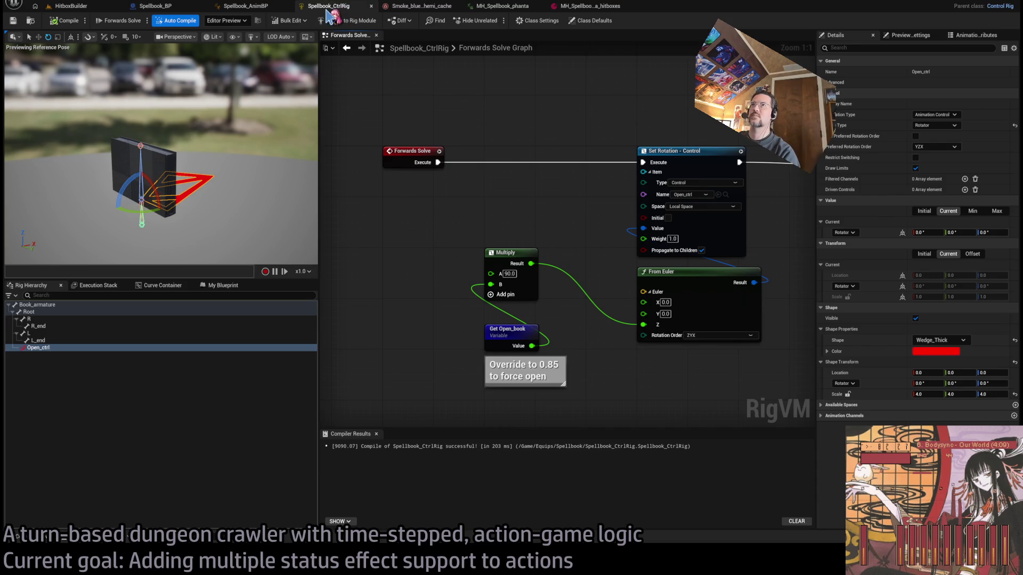
{"action": "left_click", "coordinate": [71, 6]}
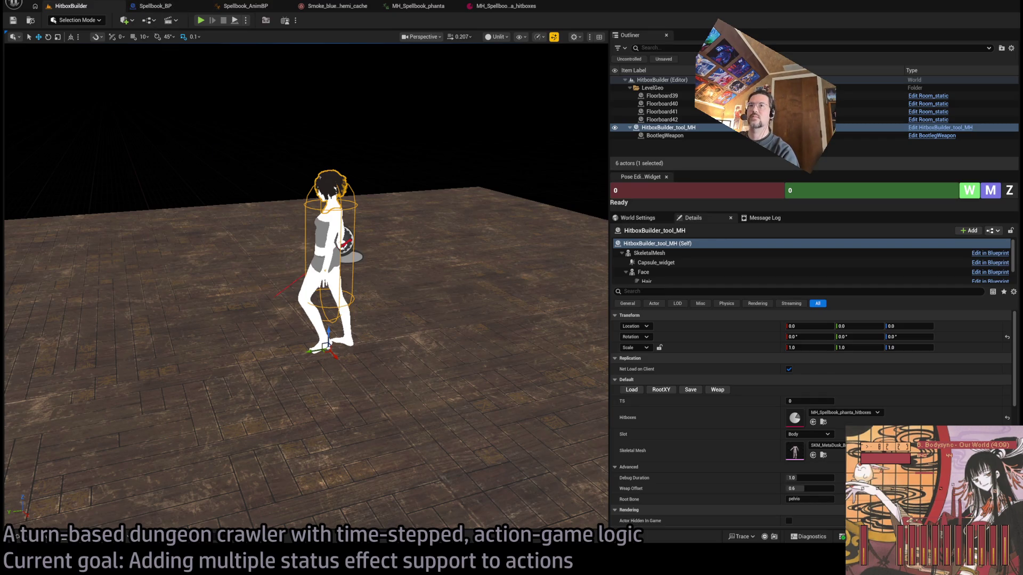
Open Actions04_Weapons_DT from the RPG folder and select its EMPTY row.
{"action": "left_click", "coordinate": [18, 537]}
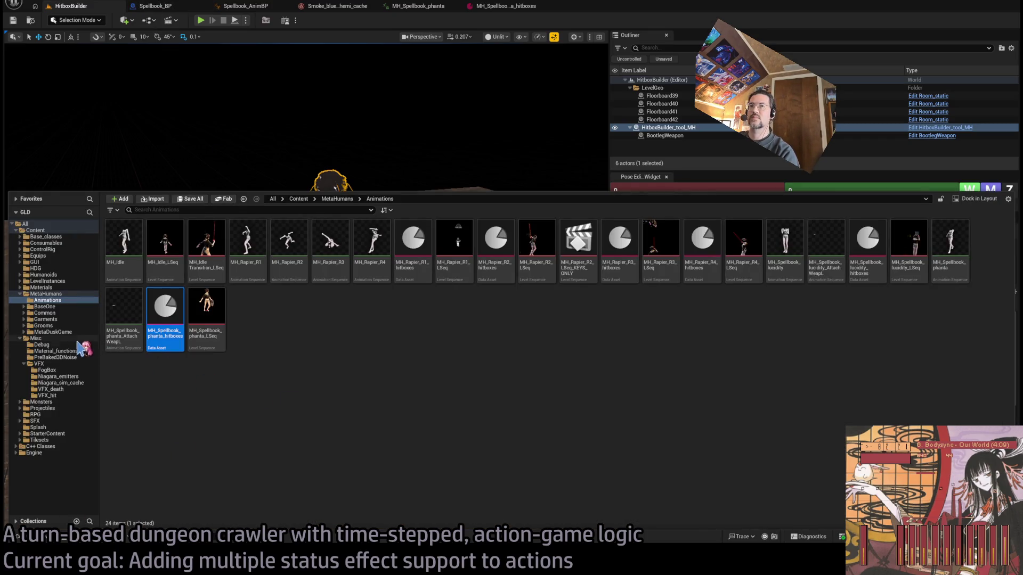
{"action": "double_click", "coordinate": [25, 294]}
{"action": "left_click", "coordinate": [21, 301]}
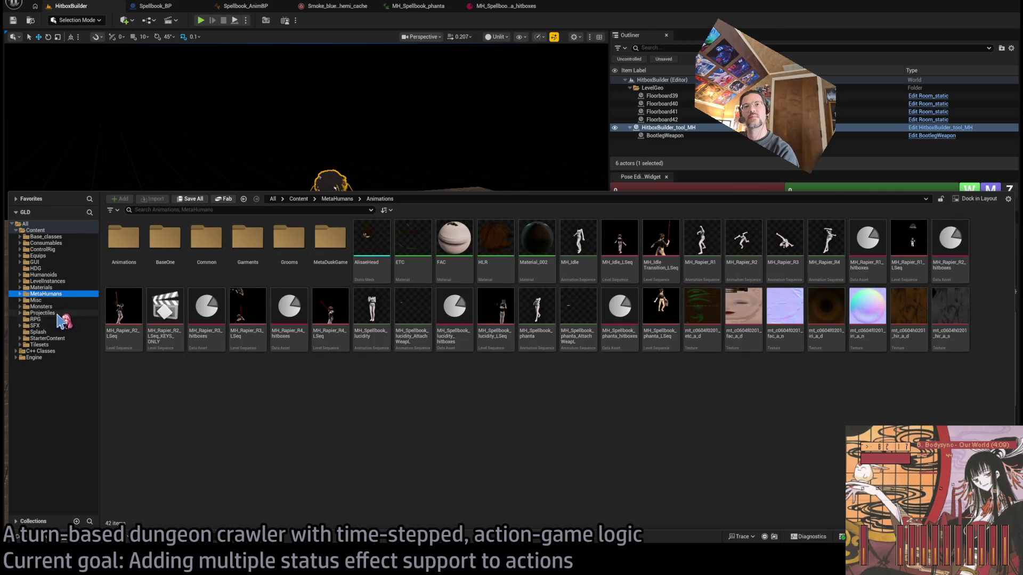
{"action": "left_click", "coordinate": [72, 319]}
{"action": "double_click", "coordinate": [244, 249]}
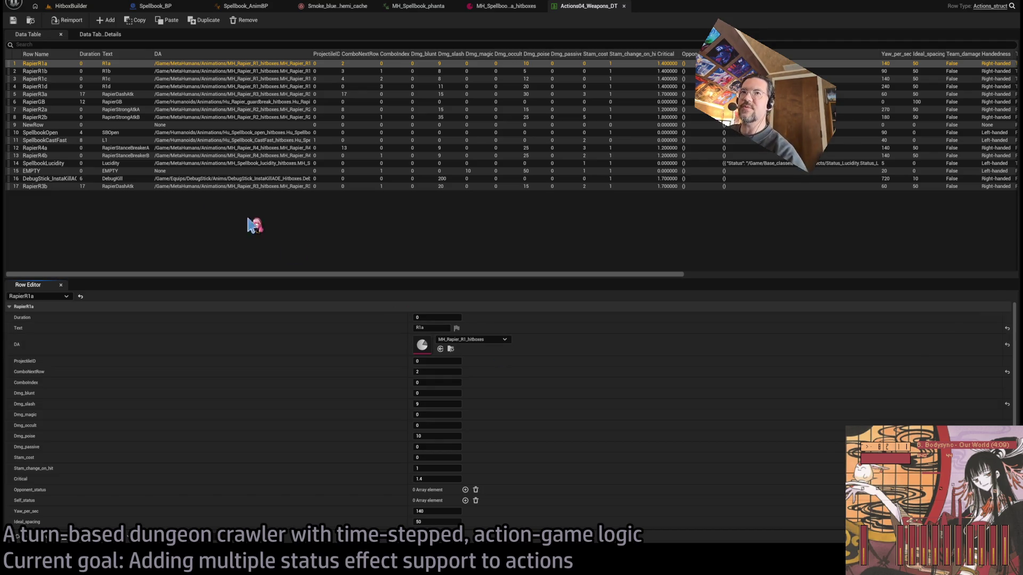
{"action": "left_click", "coordinate": [126, 171]}
Paste SpellbookLucidity's values onto the EMPTY row and set its text to Phantasmagoria.
{"action": "left_click", "coordinate": [117, 164]}
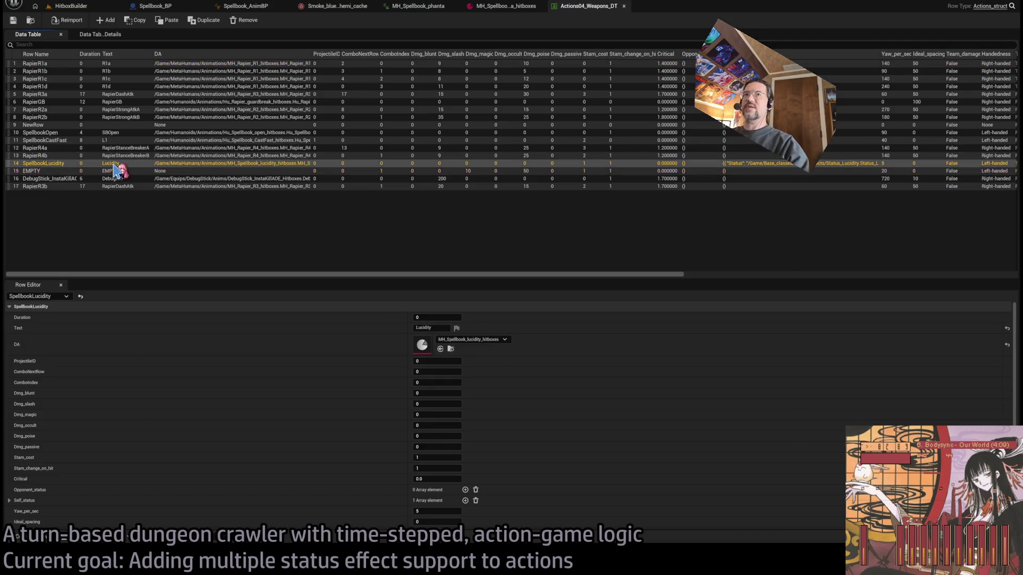
{"action": "left_click", "coordinate": [102, 171]}
{"action": "key", "text": "ctrl+v"}
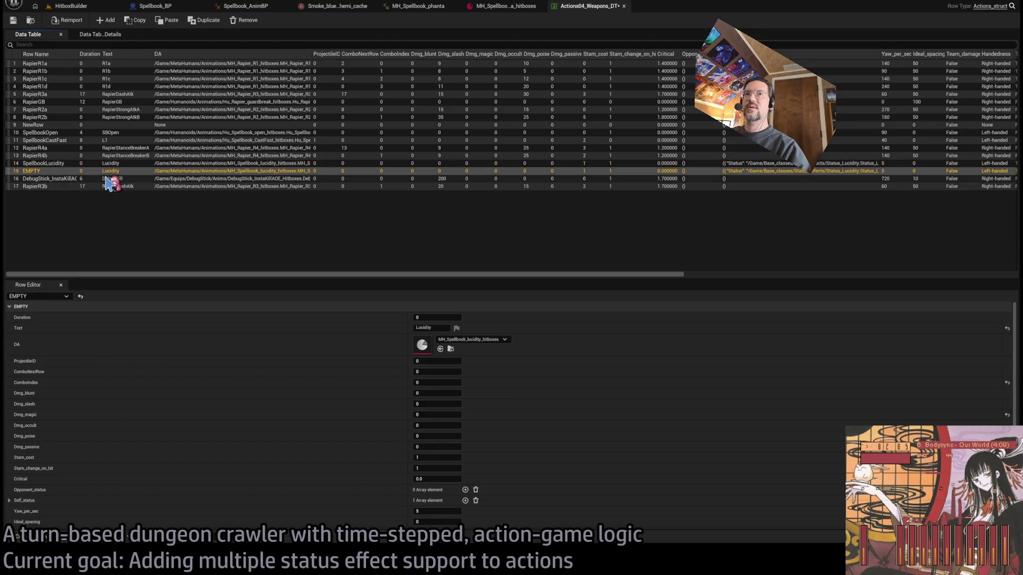
{"action": "left_click", "coordinate": [436, 327]}
{"action": "type", "text": "Phantasmagoria"}
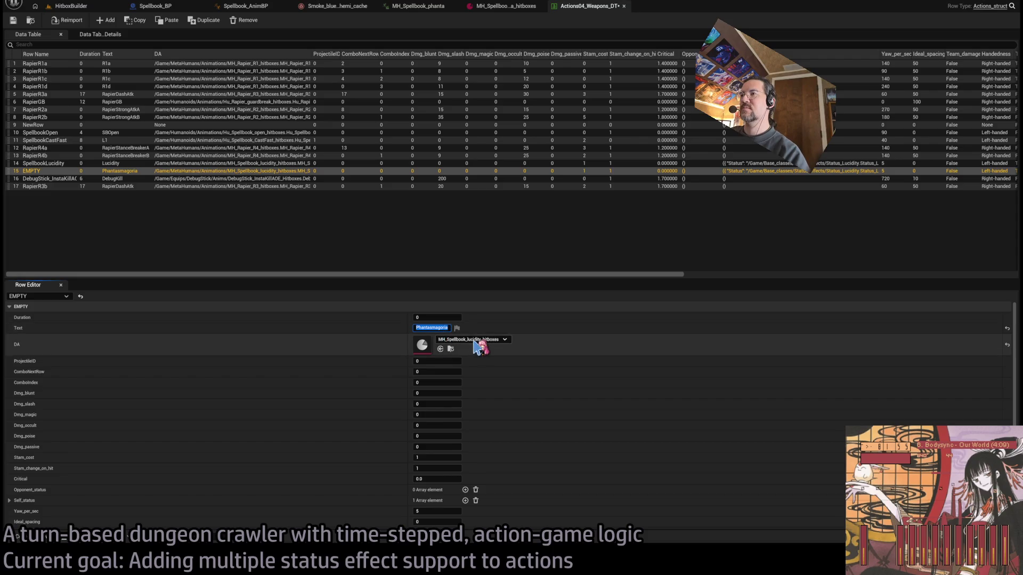
{"action": "key", "text": "Escape"}
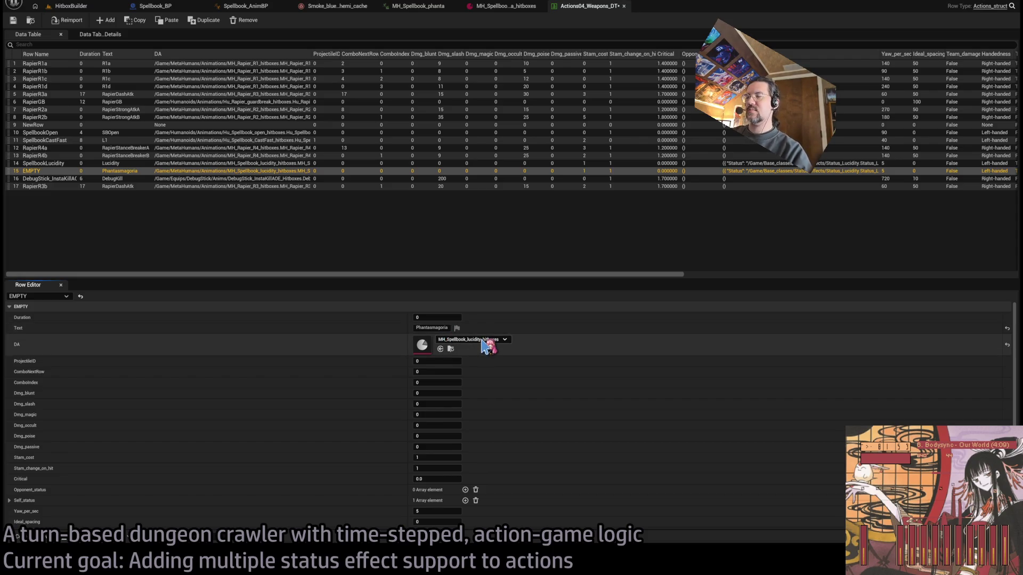
Point the row at MH_Spellbook_phanta_hitboxes and set Stam_cost to 3.
{"action": "scroll", "coordinate": [309, 365], "scroll_direction": "down", "scroll_amount": 2}
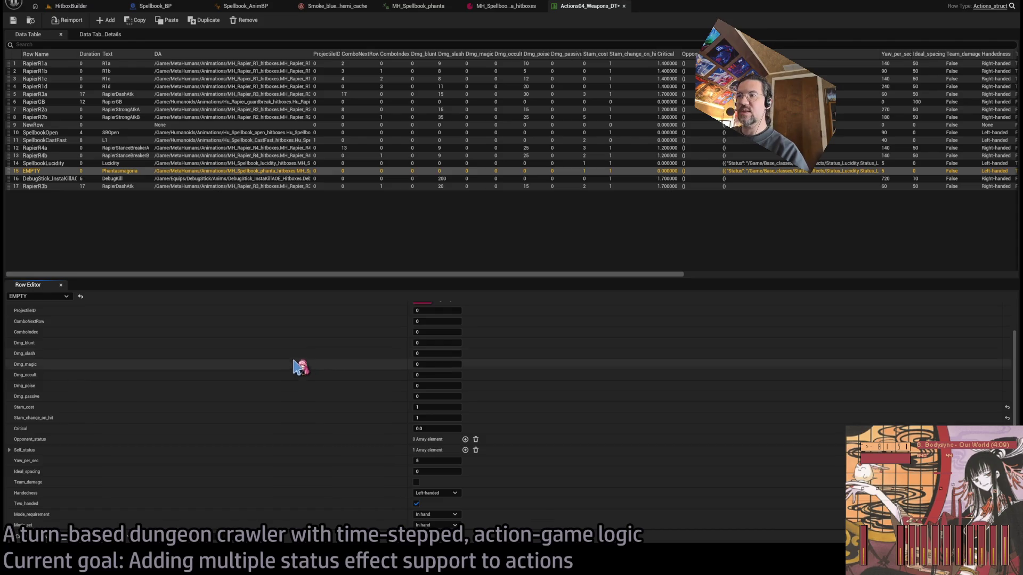
{"action": "scroll", "coordinate": [296, 382], "scroll_direction": "down", "scroll_amount": 1}
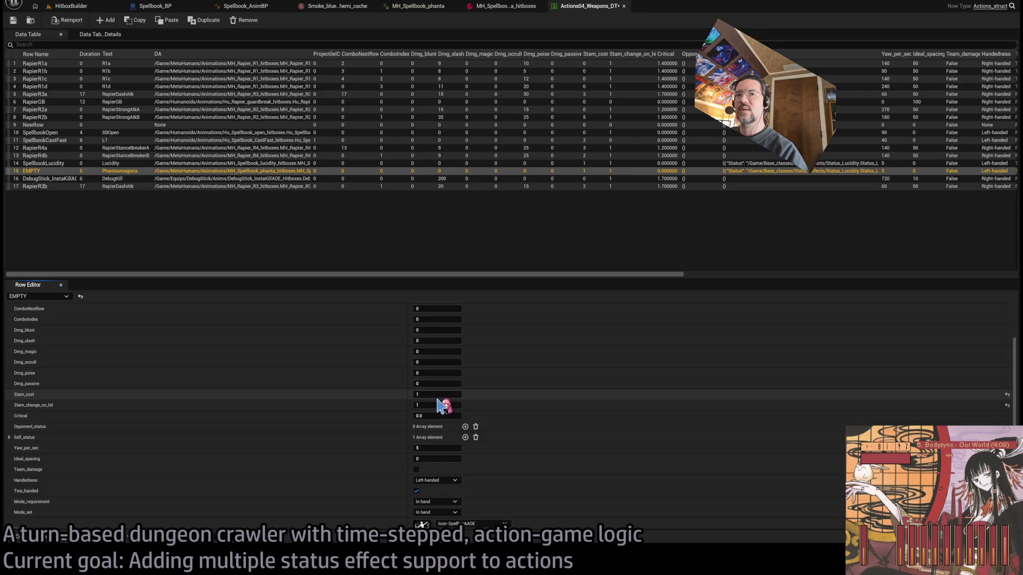
{"action": "key", "text": "Return"}
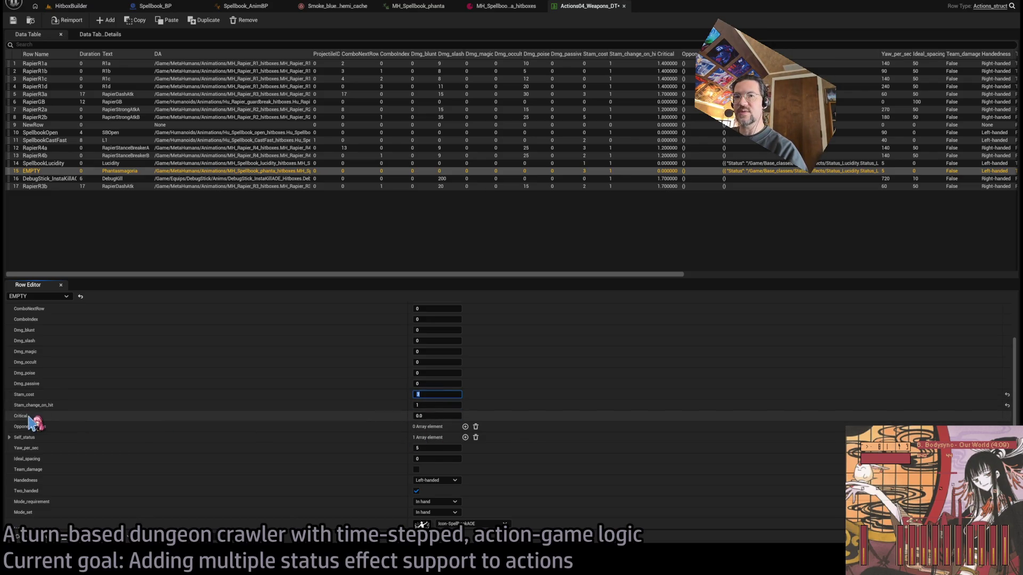
{"action": "scroll", "coordinate": [32, 421], "scroll_direction": "down", "scroll_amount": 4}
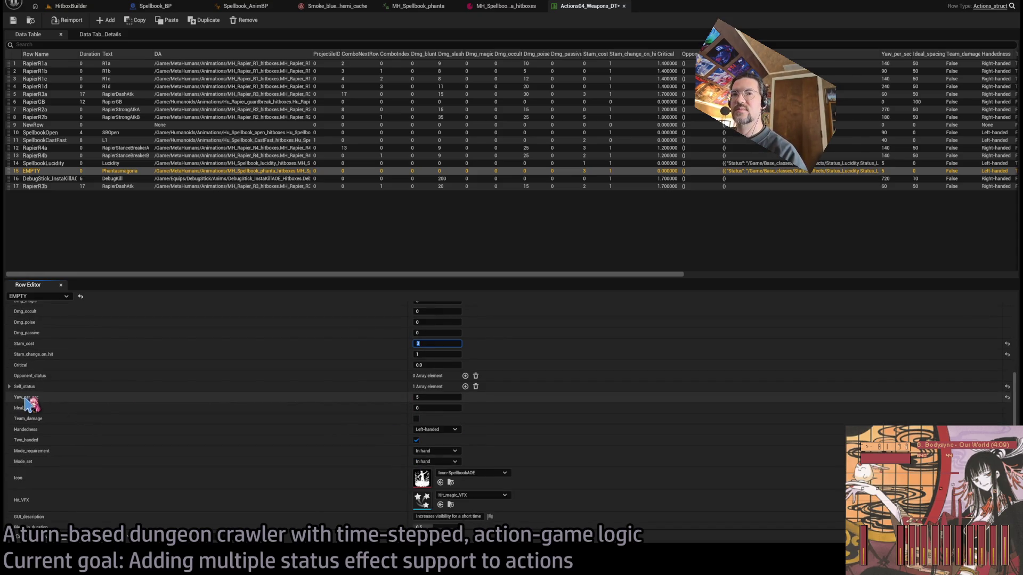
{"action": "type", "text": "3"}
{"action": "left_click", "coordinate": [437, 397]}
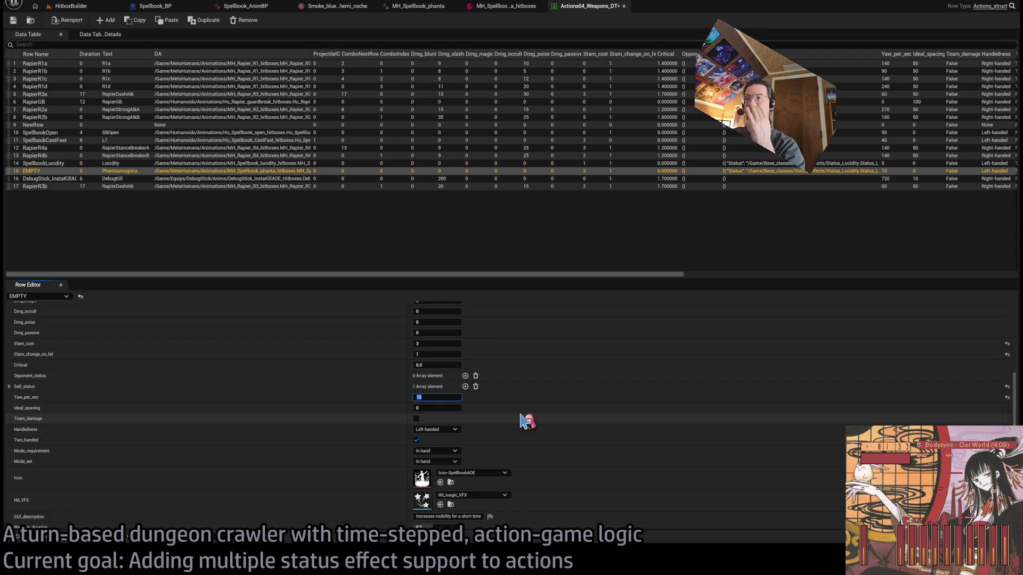
Set Yaw_per_sec to 15, Hit_VFX to None, and description 'Strikes fear into nearby opponents'.
{"action": "scroll", "coordinate": [373, 421], "scroll_direction": "down", "scroll_amount": 1}
{"action": "left_click", "coordinate": [416, 435]}
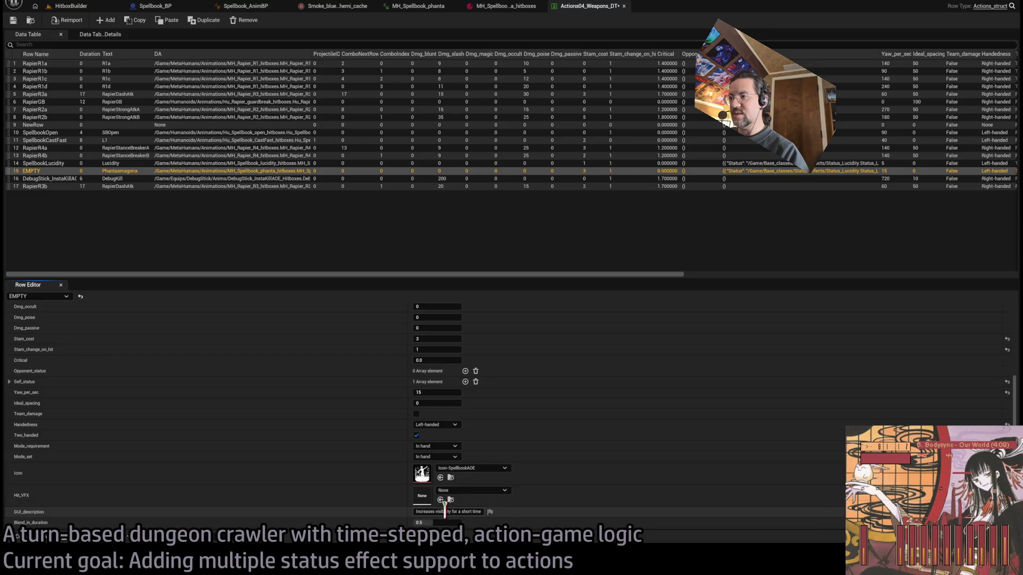
{"action": "key", "text": "ctrl+a"}
{"action": "key", "text": "BackSpace"}
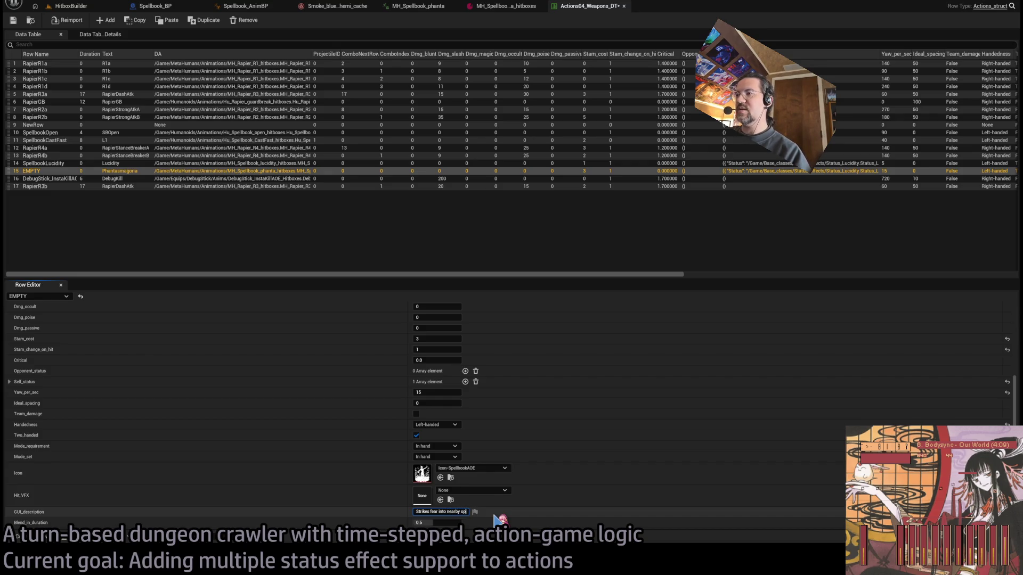
{"action": "type", "text": "ponents"}
{"action": "key", "text": "ctrl+a"}
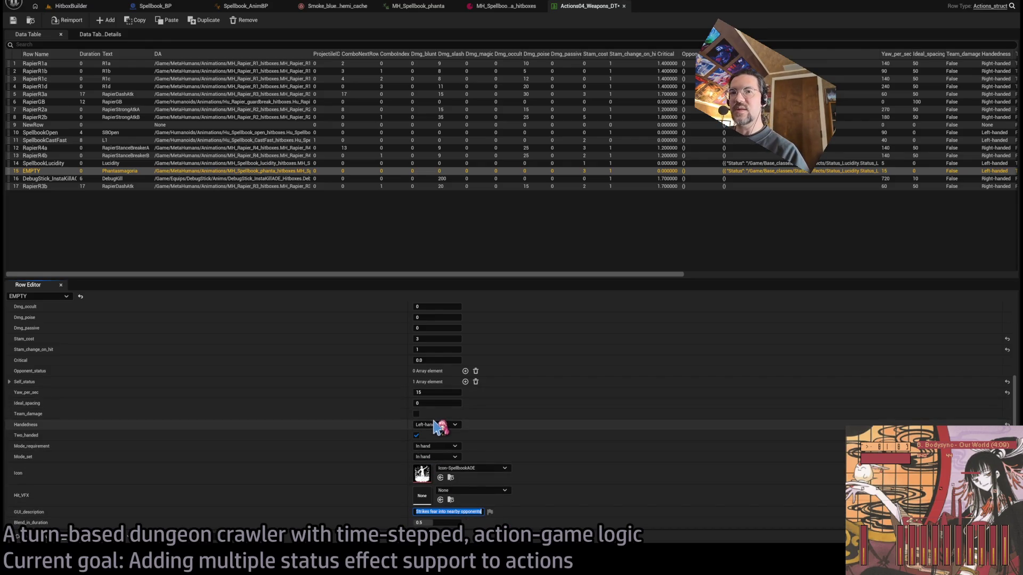
{"action": "key", "text": "Return"}
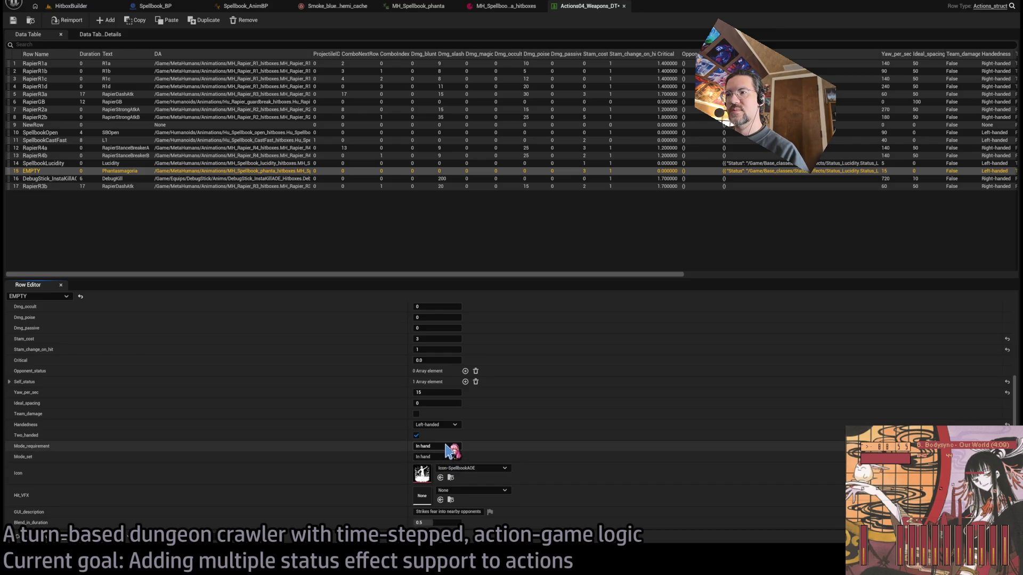
Set the row's Mode_set to Transformed.
{"action": "left_click", "coordinate": [417, 436]}
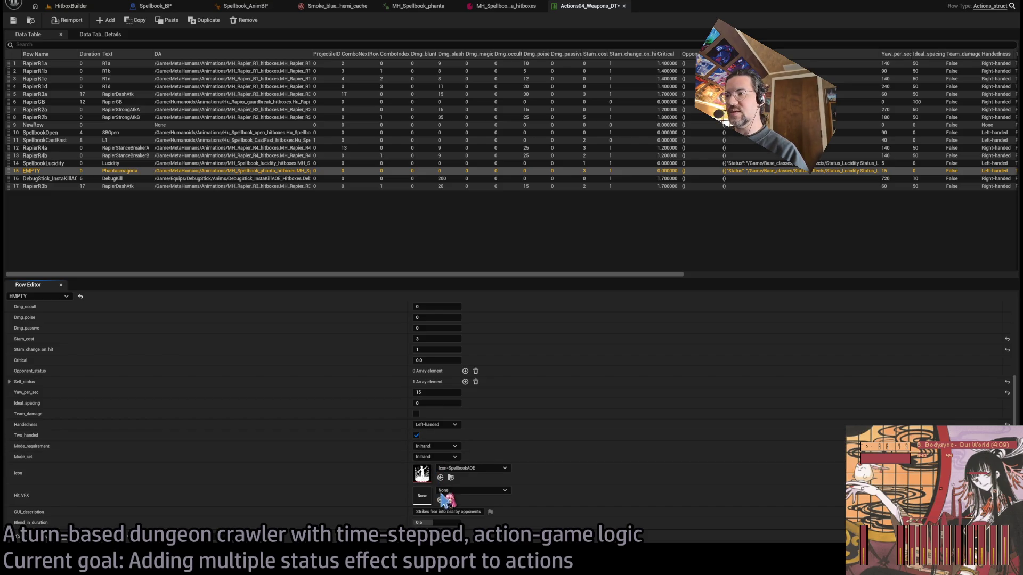
{"action": "left_click", "coordinate": [436, 457]}
{"action": "left_click", "coordinate": [432, 475]}
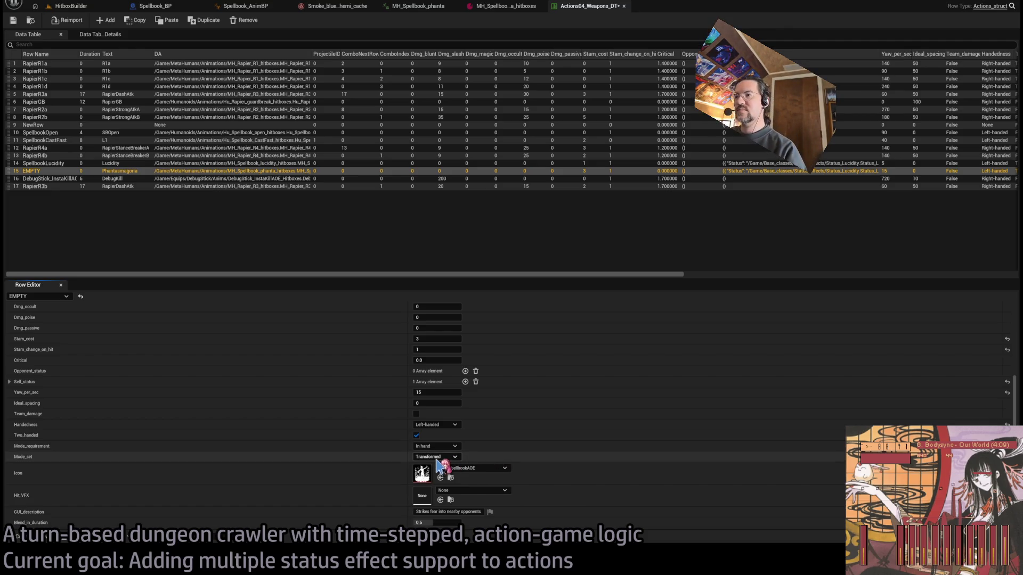
Remove the Self_status entry and leave Opponent_status empty.
{"action": "scroll", "coordinate": [431, 450], "scroll_direction": "up", "scroll_amount": 3}
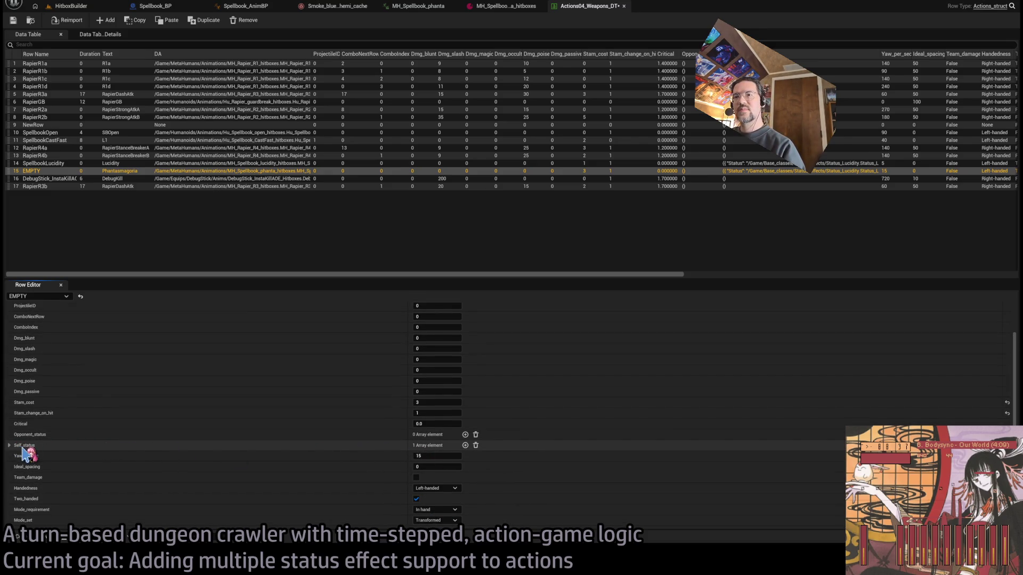
{"action": "left_click", "coordinate": [10, 446]}
{"action": "left_click", "coordinate": [475, 445]}
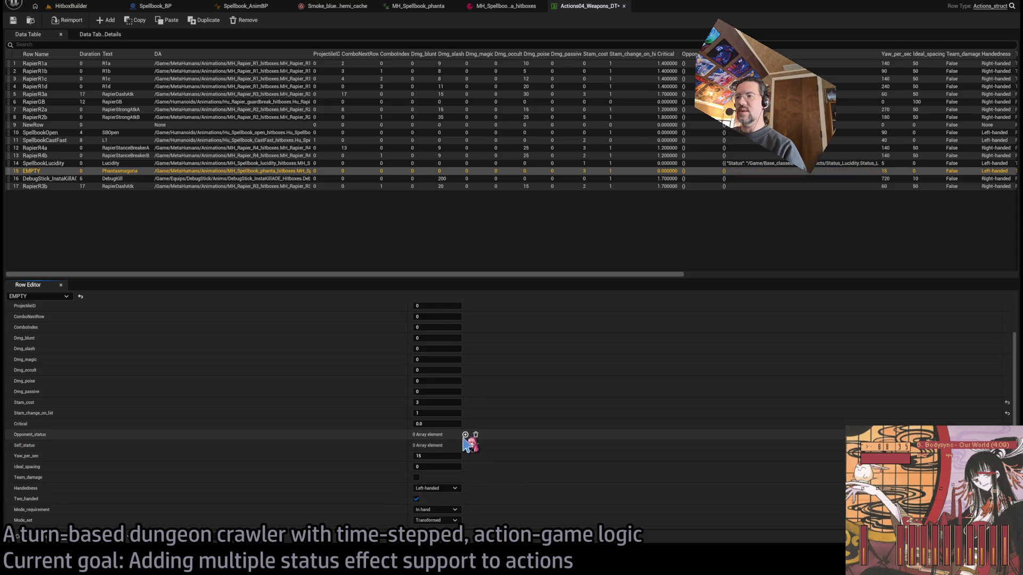
{"action": "left_click", "coordinate": [465, 435]}
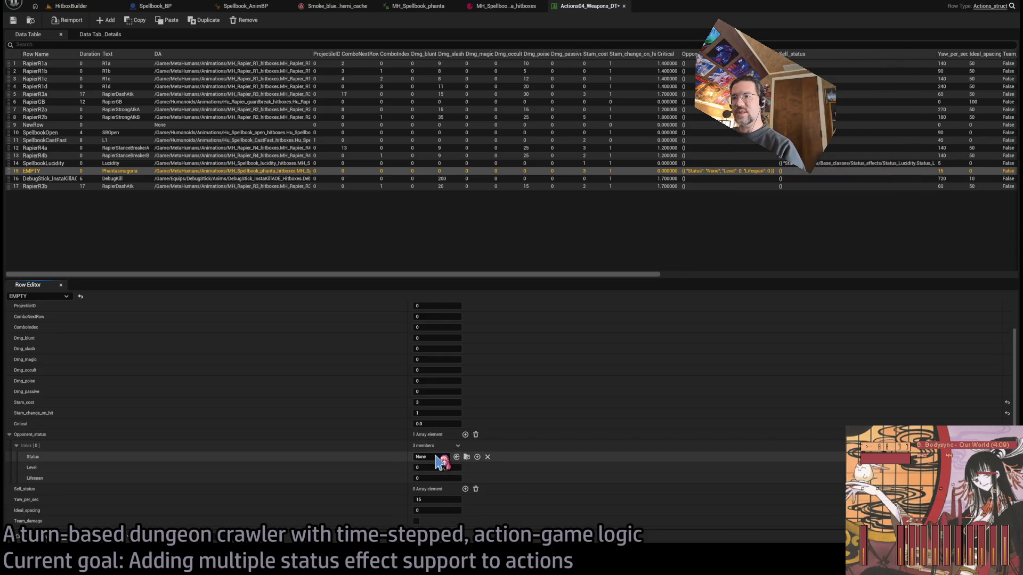
{"action": "left_click", "coordinate": [475, 436]}
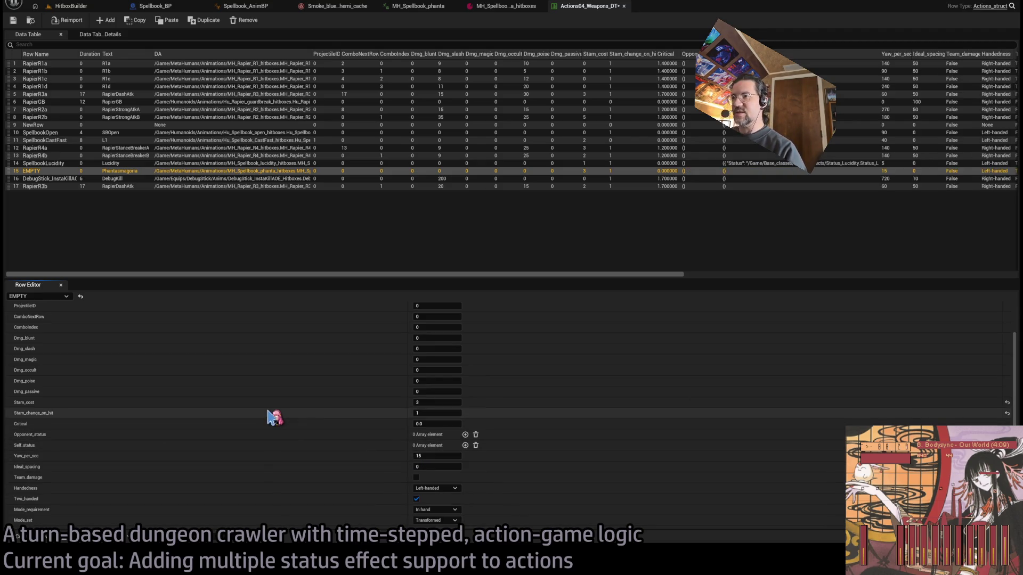
{"action": "left_click", "coordinate": [62, 5]}
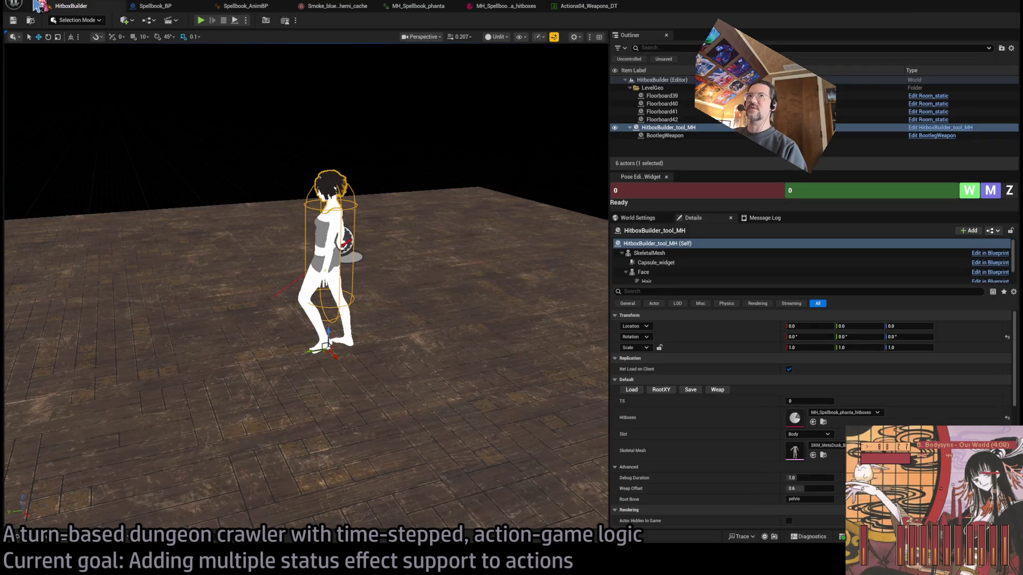
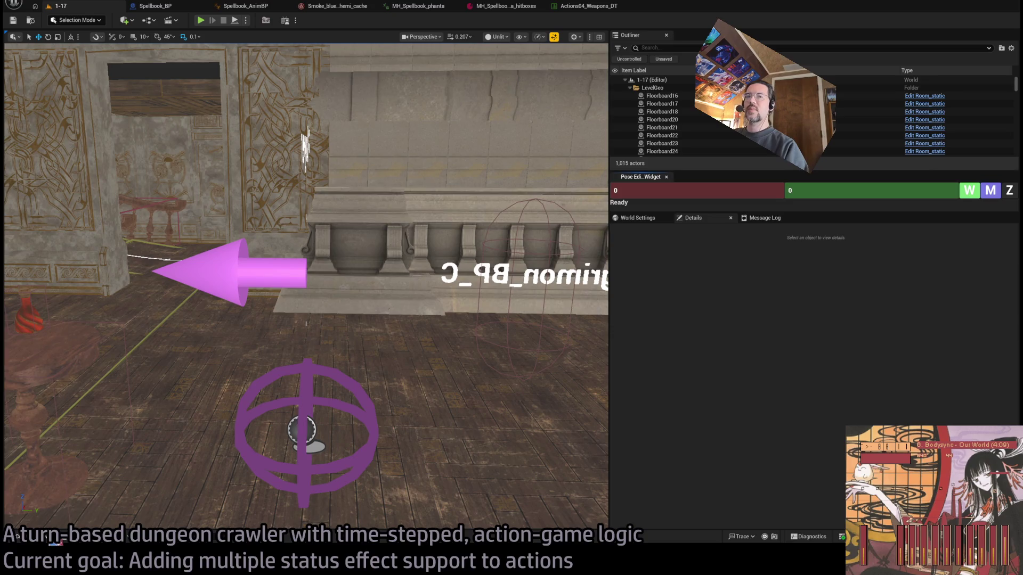
Open Equipment_DT and expand the Spellbook row's ActionIDs with its R2 and R1_or_default entries.
{"action": "key", "text": "ctrl+space"}
{"action": "left_click", "coordinate": [589, 243]}
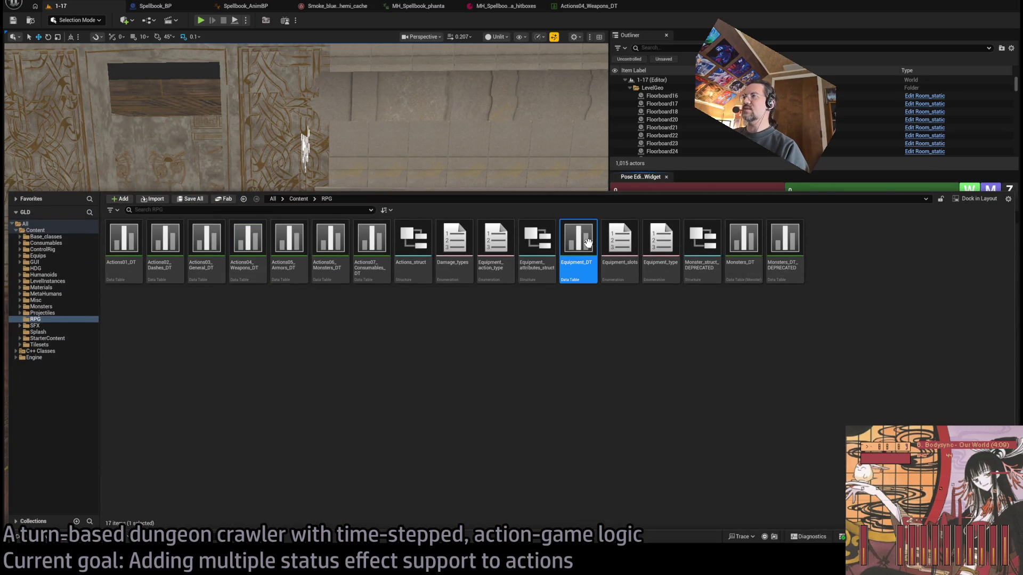
{"action": "double_click", "coordinate": [588, 243]}
{"action": "left_click", "coordinate": [64, 72]}
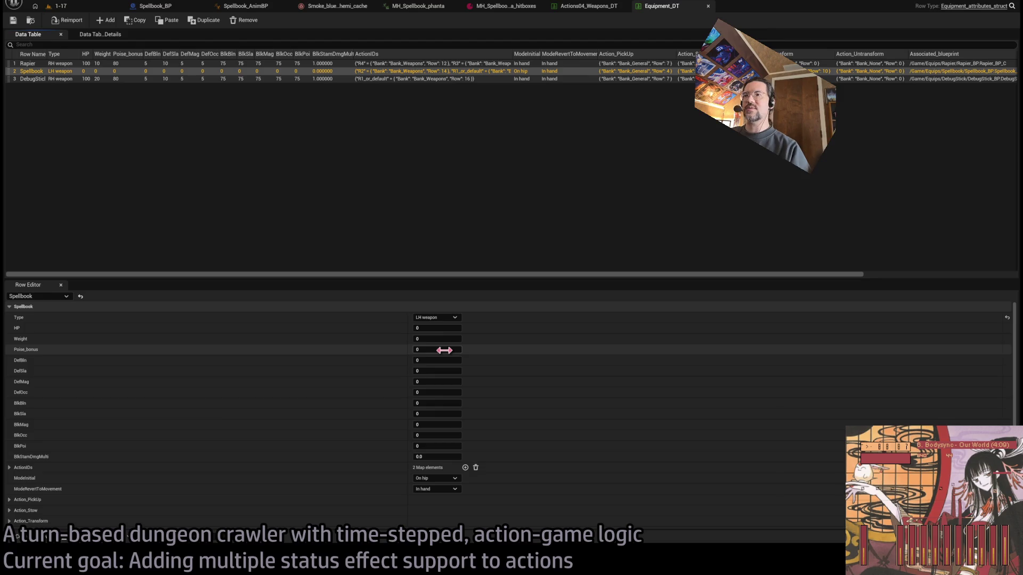
{"action": "scroll", "coordinate": [233, 418], "scroll_direction": "down", "scroll_amount": 2}
{"action": "left_click", "coordinate": [9, 436]}
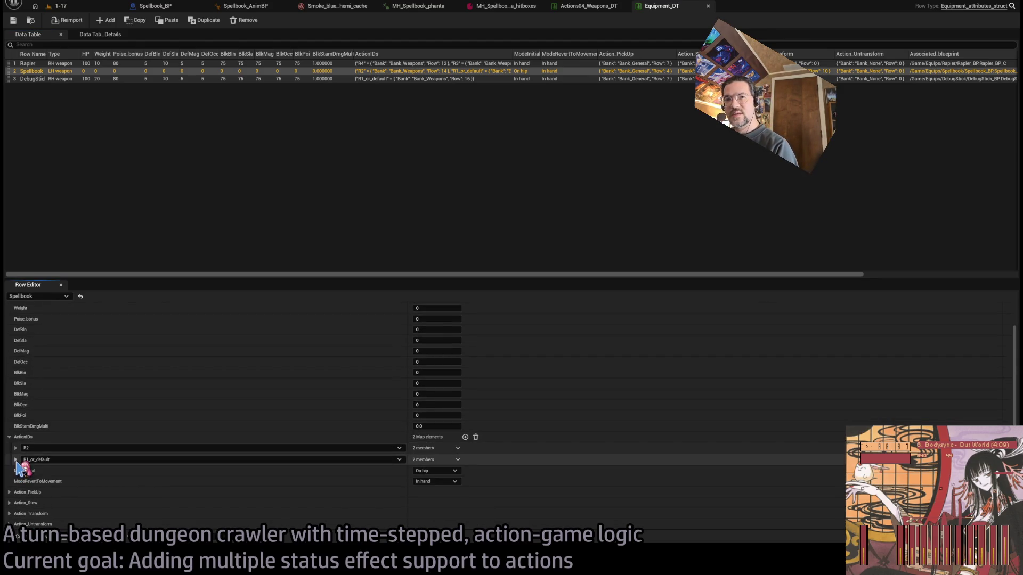
{"action": "left_click", "coordinate": [16, 448]}
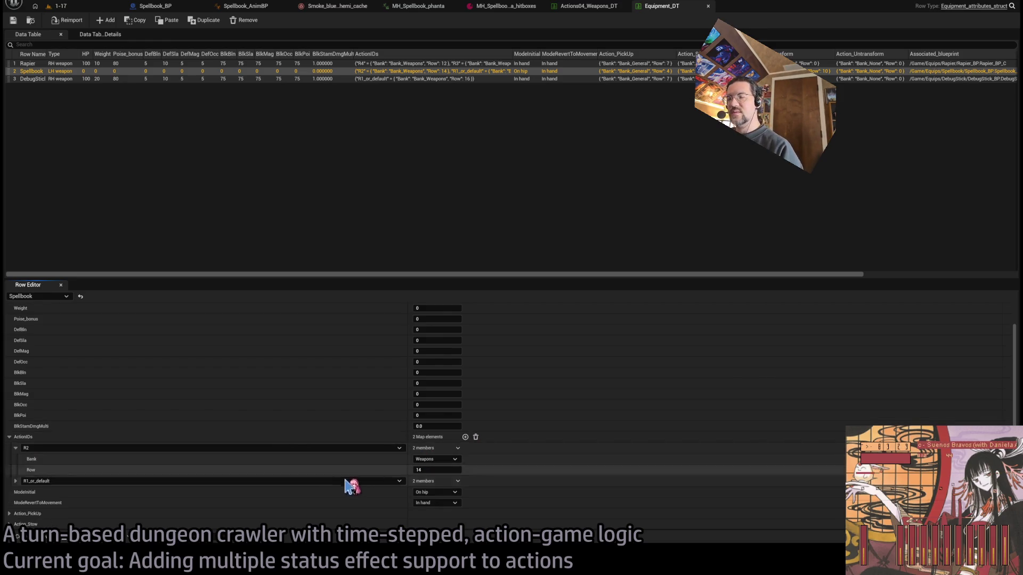
{"action": "left_click", "coordinate": [16, 481]}
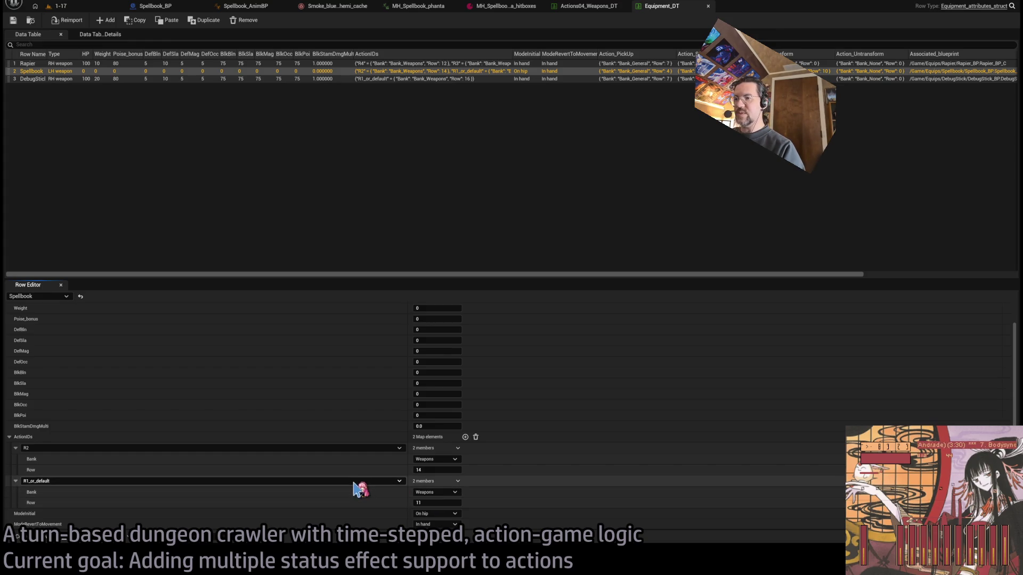
Add a new ActionIDs entry pointing to Weapons row 11.
{"action": "left_click", "coordinate": [465, 437]}
{"action": "scroll", "coordinate": [114, 515], "scroll_direction": "down", "scroll_amount": 3}
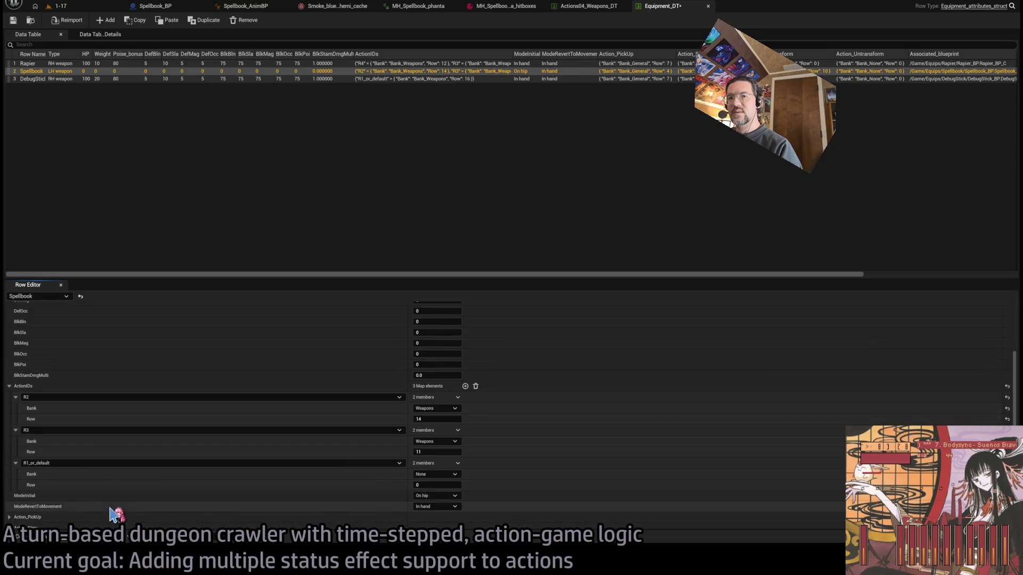
{"action": "left_click", "coordinate": [422, 484]}
{"action": "type", "text": "11"}
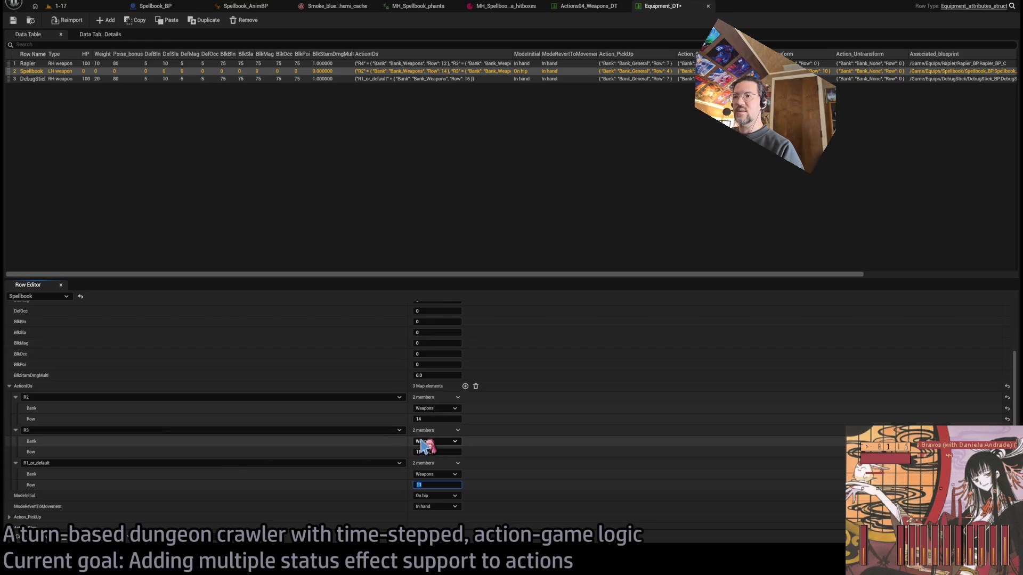
{"action": "left_click", "coordinate": [591, 5]}
Rename row 15 of Actions04_Weapons_DT from EMPTY to Phantasmagoria.
{"action": "left_click", "coordinate": [48, 163]}
{"action": "left_click", "coordinate": [32, 171]}
{"action": "left_click", "coordinate": [33, 171]}
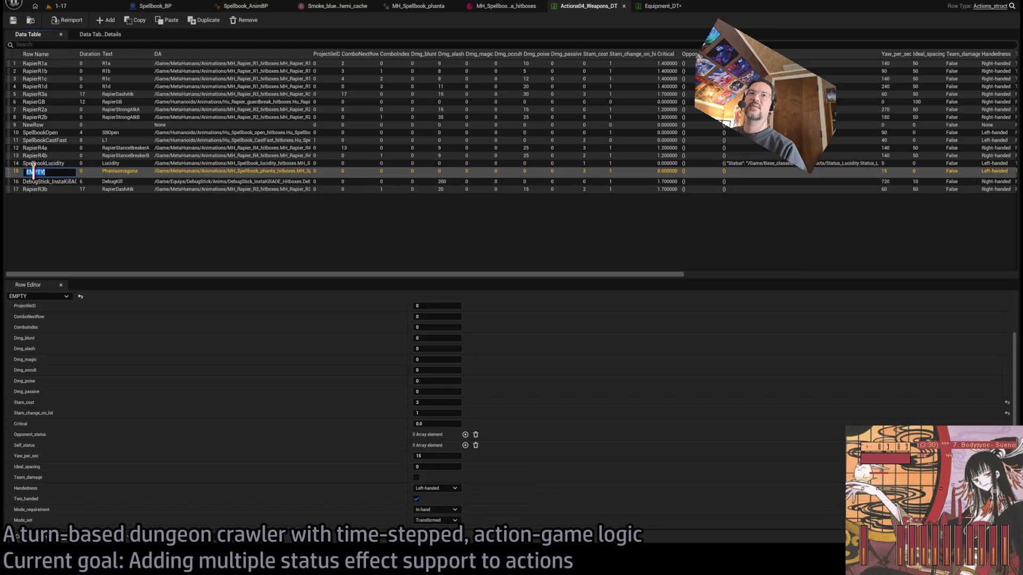
{"action": "type", "text": "Phantasmagoria"}
{"action": "key", "text": "Return"}
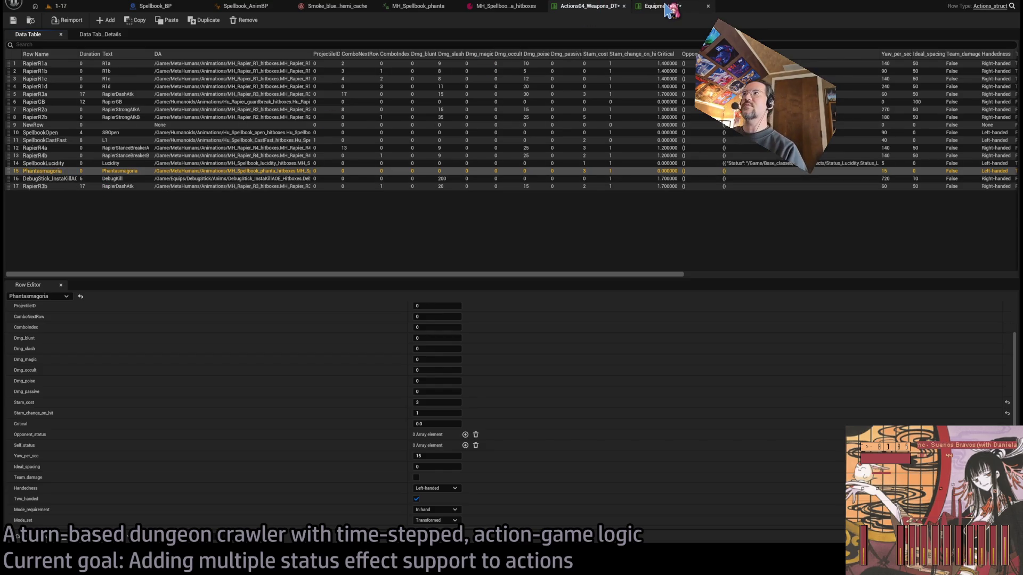
Point the Spellbook's R3 action at row 15 and return to level 1-17.
{"action": "left_click", "coordinate": [668, 7]}
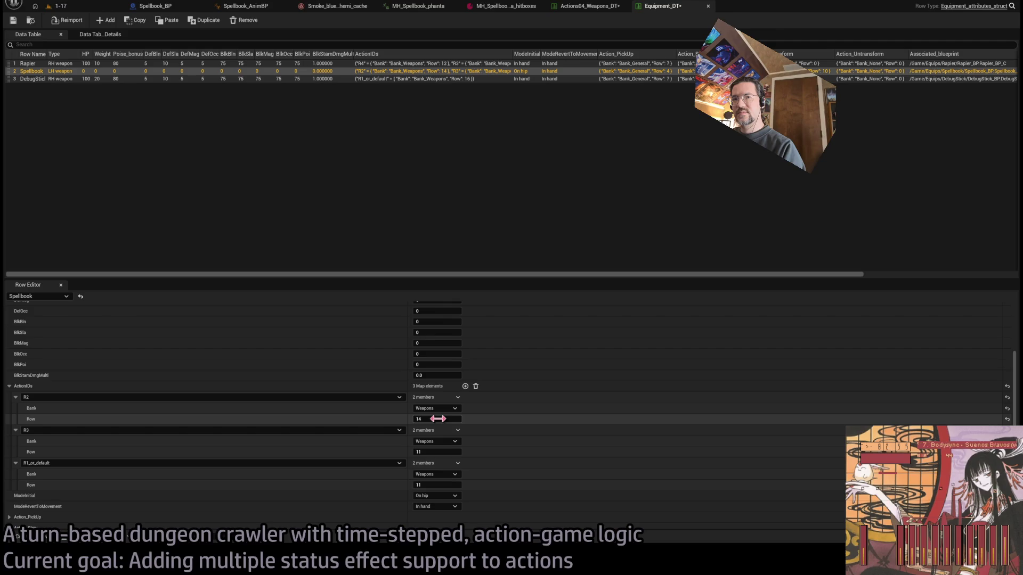
{"action": "mouse_move", "coordinate": [430, 450]}
{"action": "left_mouse_down"}
{"action": "mouse_move", "coordinate": [482, 453]}
{"action": "mouse_move", "coordinate": [512, 438]}
{"action": "left_mouse_up"}
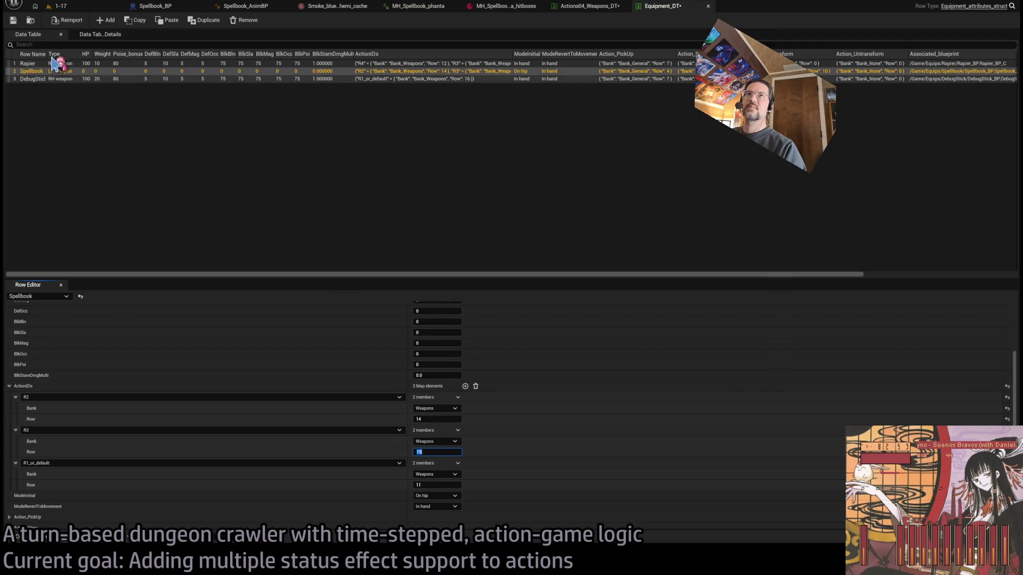
{"action": "left_click", "coordinate": [57, 6]}
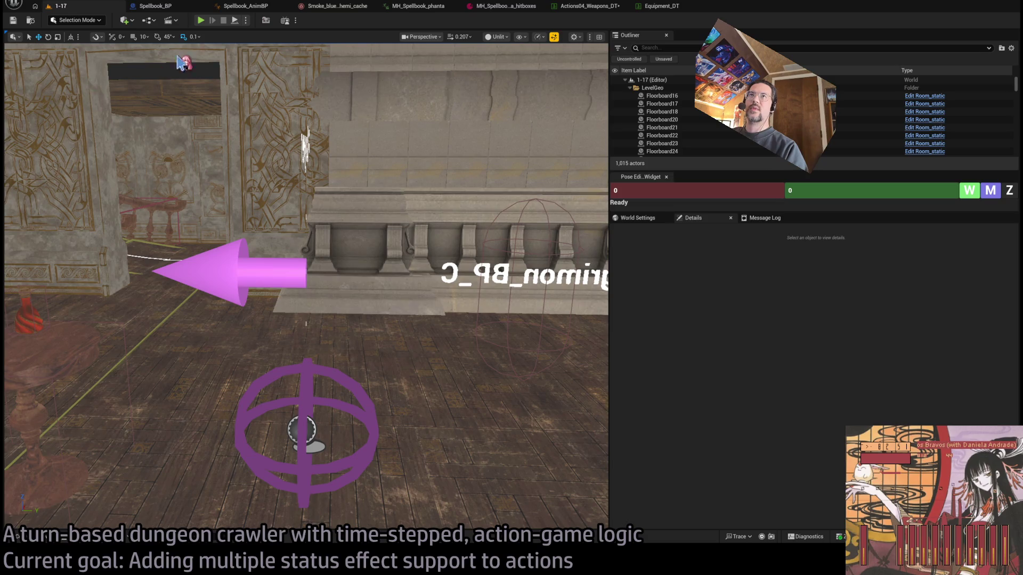
Play-test level 1-17, running and replaying the Spellbook turn against the cat enemy several times.
{"action": "left_click_drag", "start_coordinate": [611, 229], "coordinate": [867, 282]}
{"action": "left_click", "coordinate": [197, 21]}
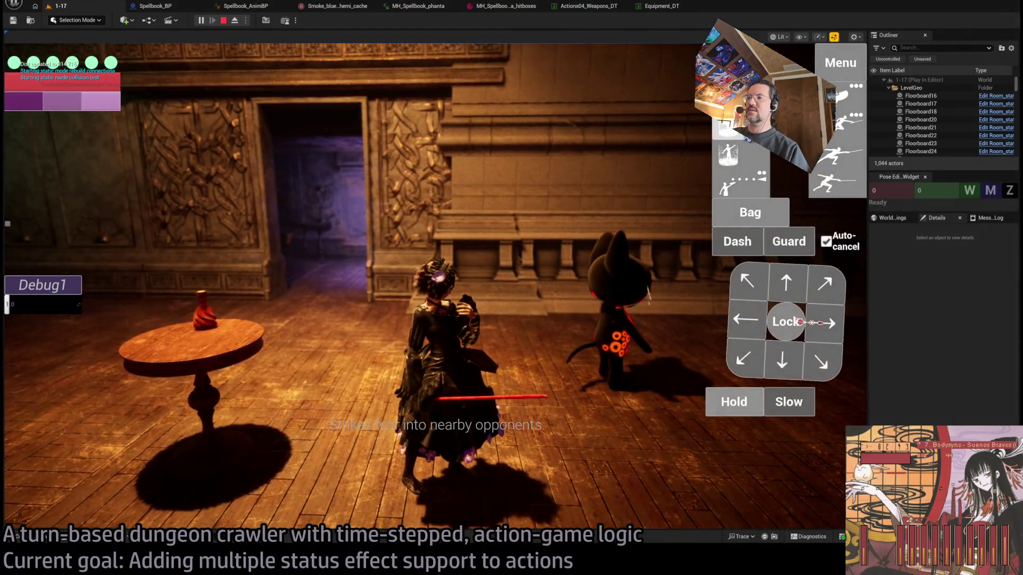
{"action": "left_click", "coordinate": [47, 377]}
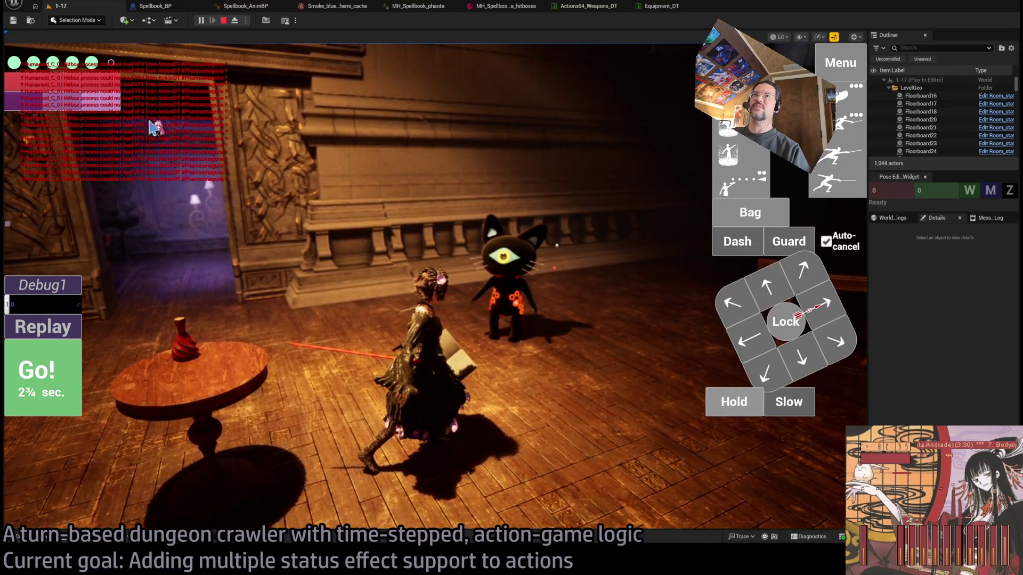
{"action": "left_click", "coordinate": [64, 334]}
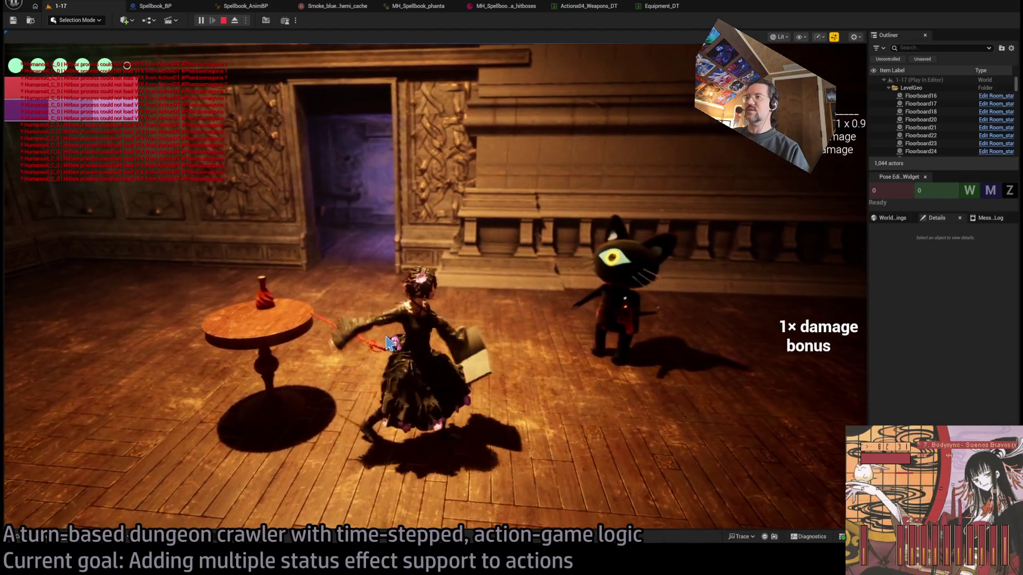
{"action": "left_click", "coordinate": [64, 334]}
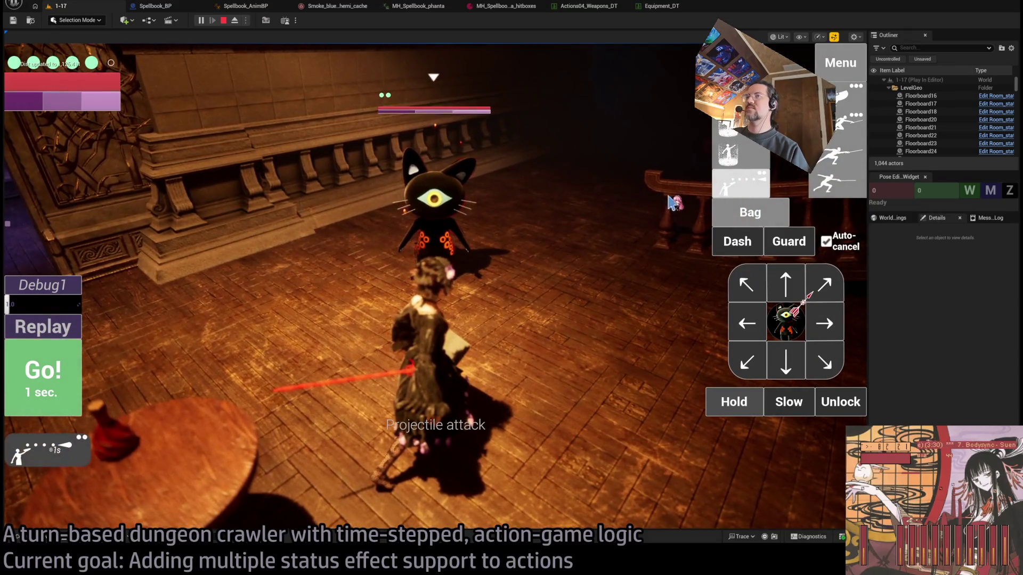
{"action": "left_click", "coordinate": [57, 372]}
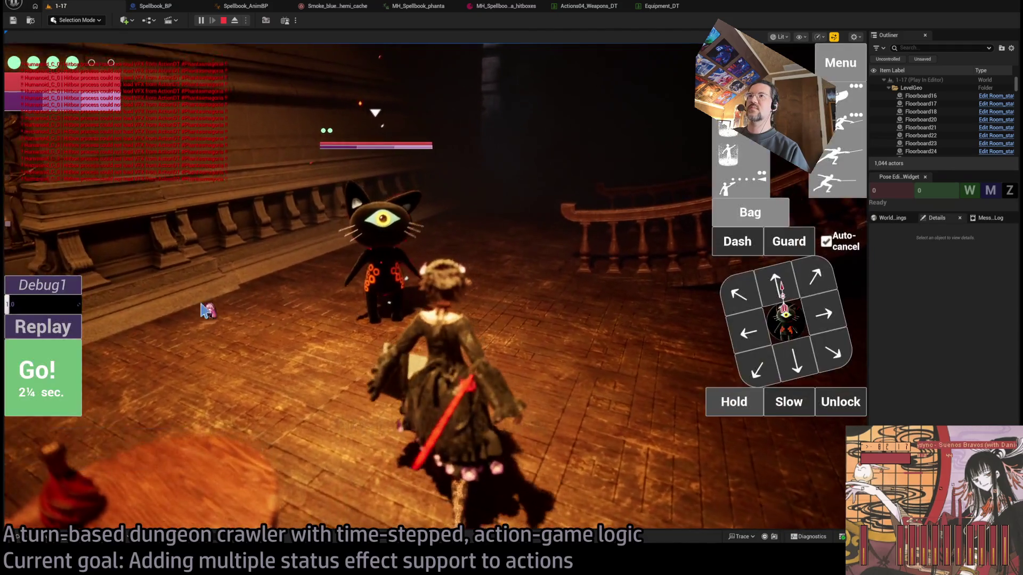
{"action": "left_click", "coordinate": [63, 326]}
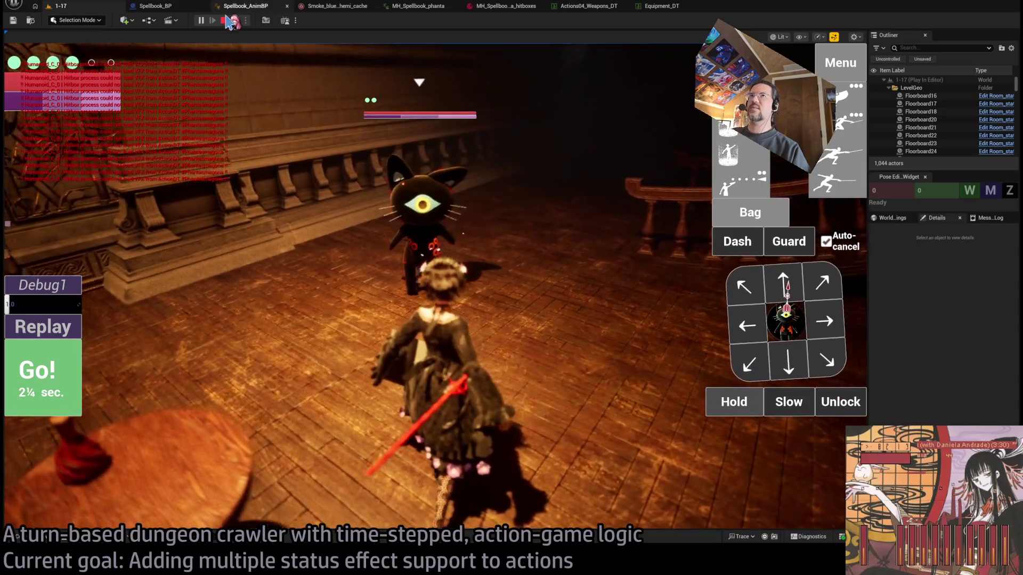
{"action": "left_click", "coordinate": [223, 22]}
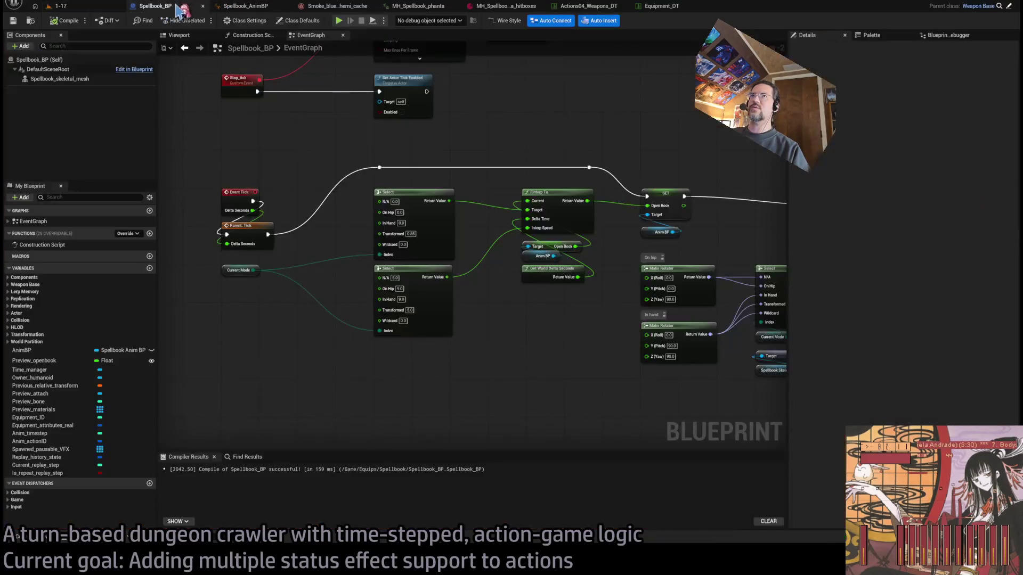
Compare the Equipment_DT entries with the RapierR1d action's values in Actions04_Weapons_DT.
{"action": "left_click", "coordinate": [245, 6]}
{"action": "left_click", "coordinate": [608, 7]}
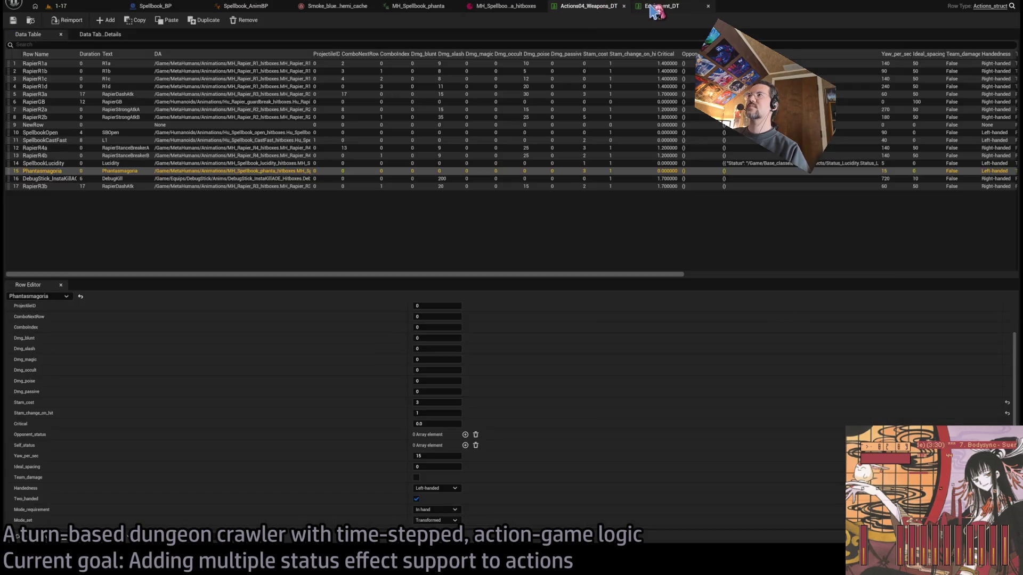
{"action": "left_click", "coordinate": [661, 6]}
{"action": "scroll", "coordinate": [206, 359], "scroll_direction": "down", "scroll_amount": 3}
{"action": "scroll", "coordinate": [290, 362], "scroll_direction": "up", "scroll_amount": 8}
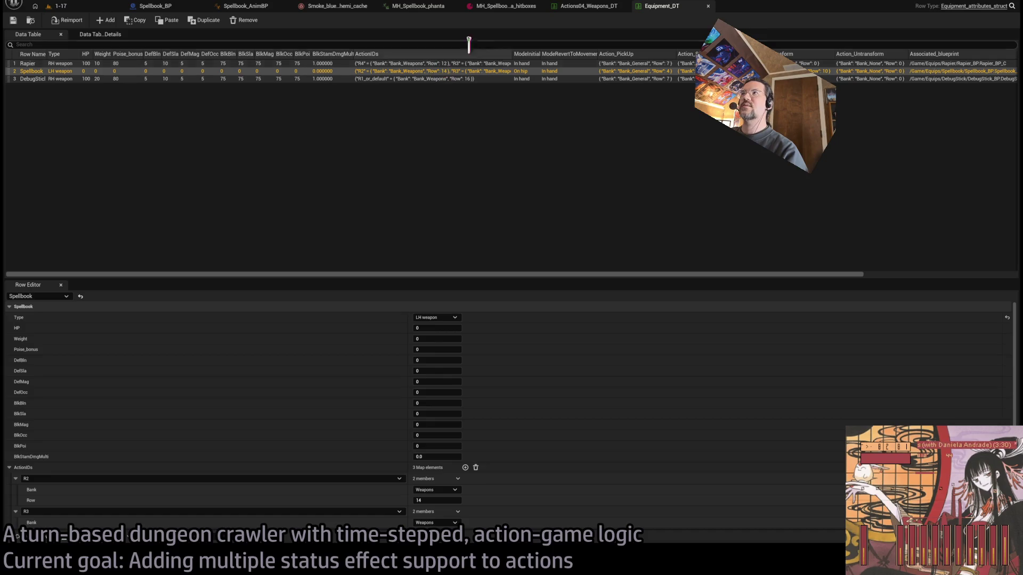
{"action": "left_click", "coordinate": [591, 7]}
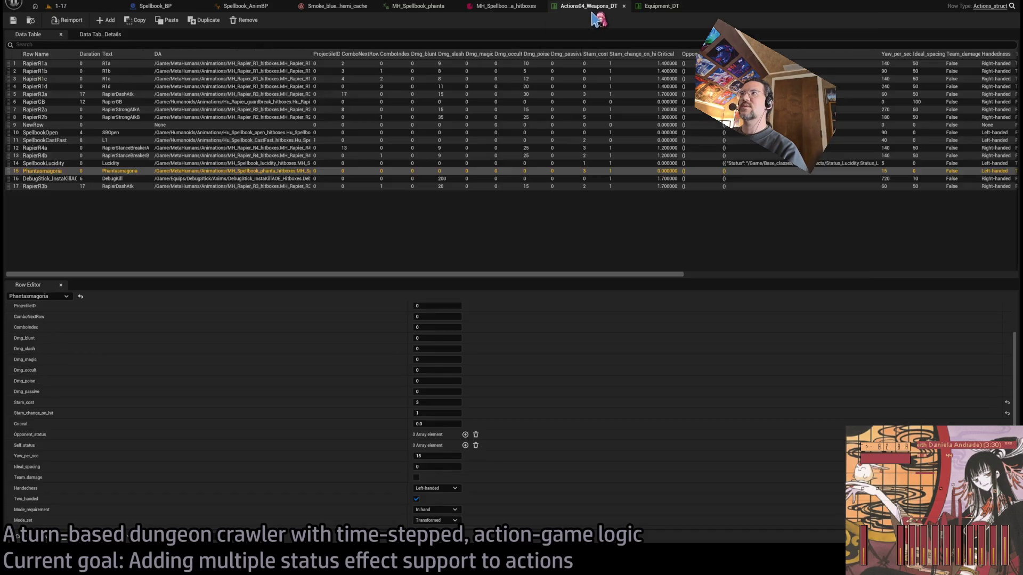
{"action": "left_click", "coordinate": [59, 87]}
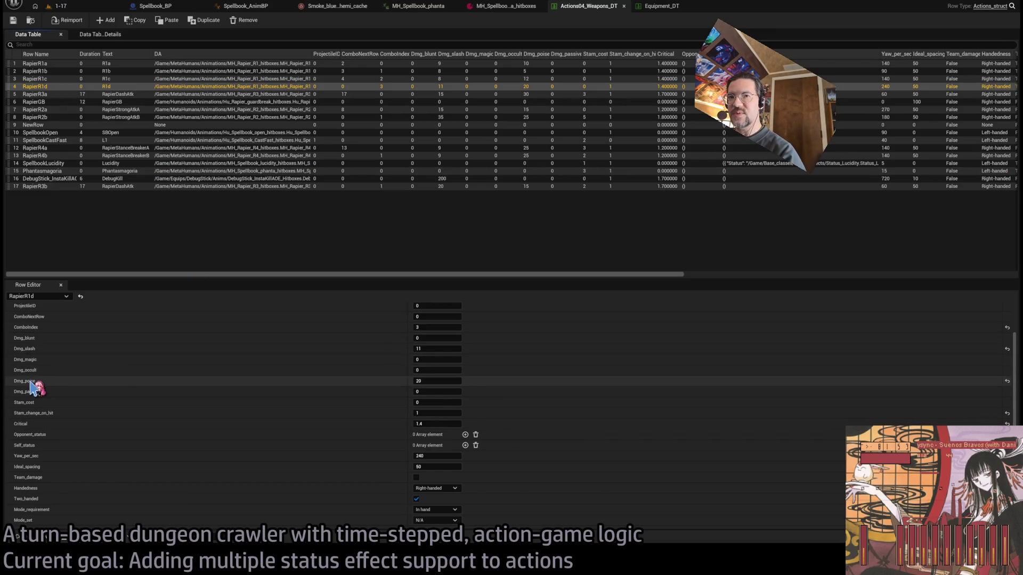
{"action": "left_click", "coordinate": [660, 5]}
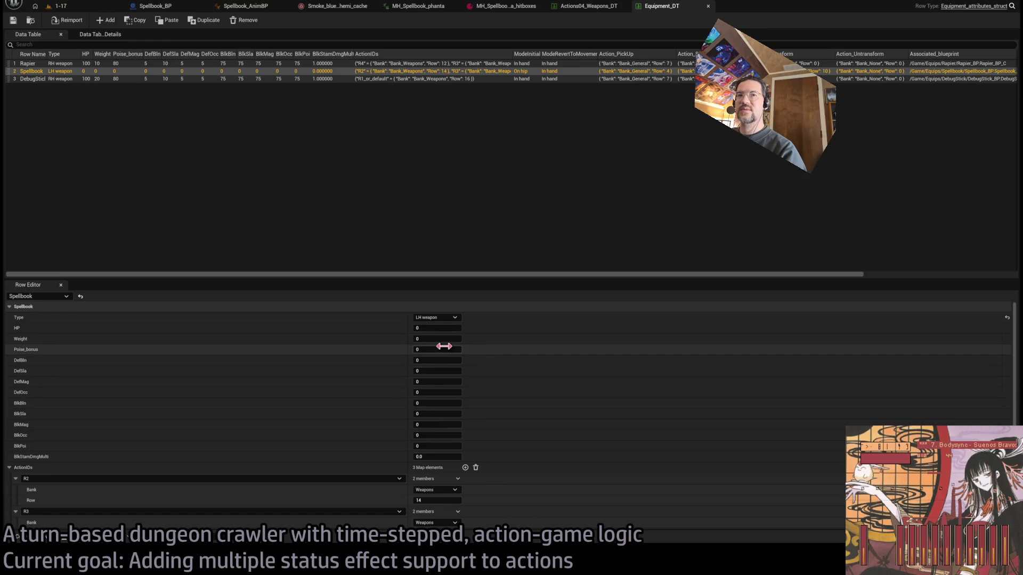
{"action": "left_click", "coordinate": [593, 10]}
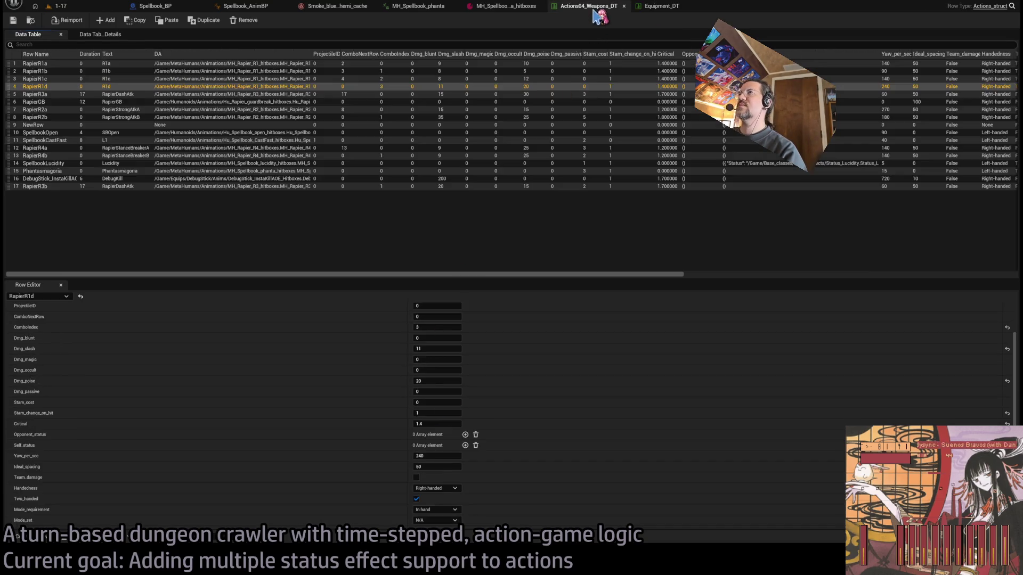
Set Phantasmagoria's Dmg_poise to 20 and save the weapons action table.
{"action": "left_click", "coordinate": [83, 171]}
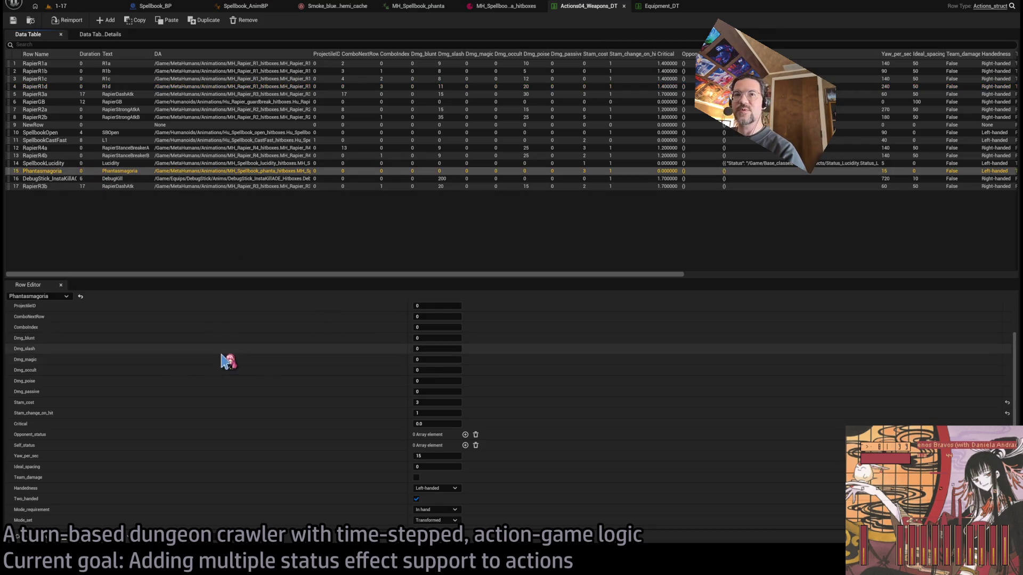
{"action": "left_click", "coordinate": [437, 381]}
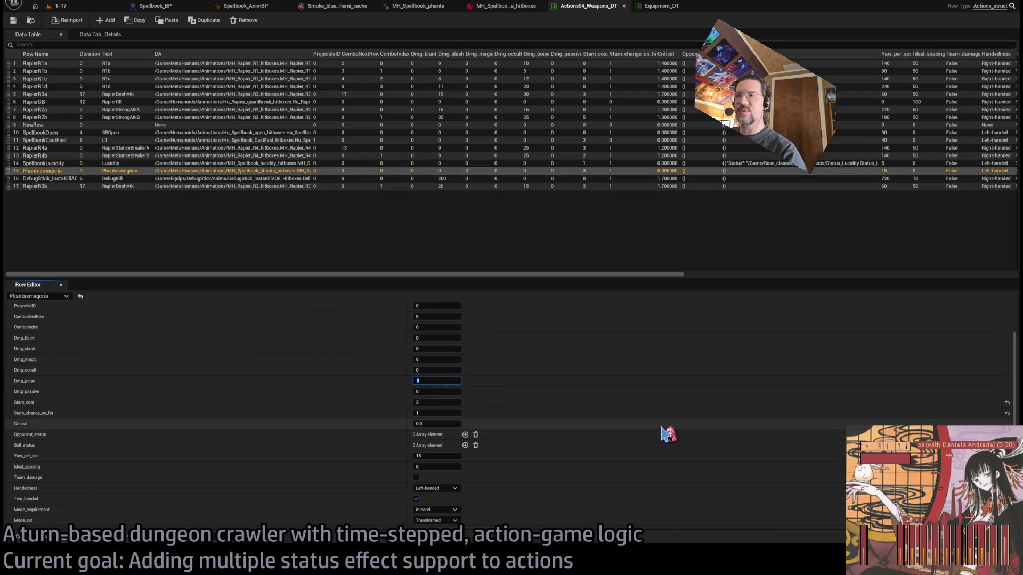
{"action": "type", "text": "20"}
{"action": "key", "text": "ctrl+s"}
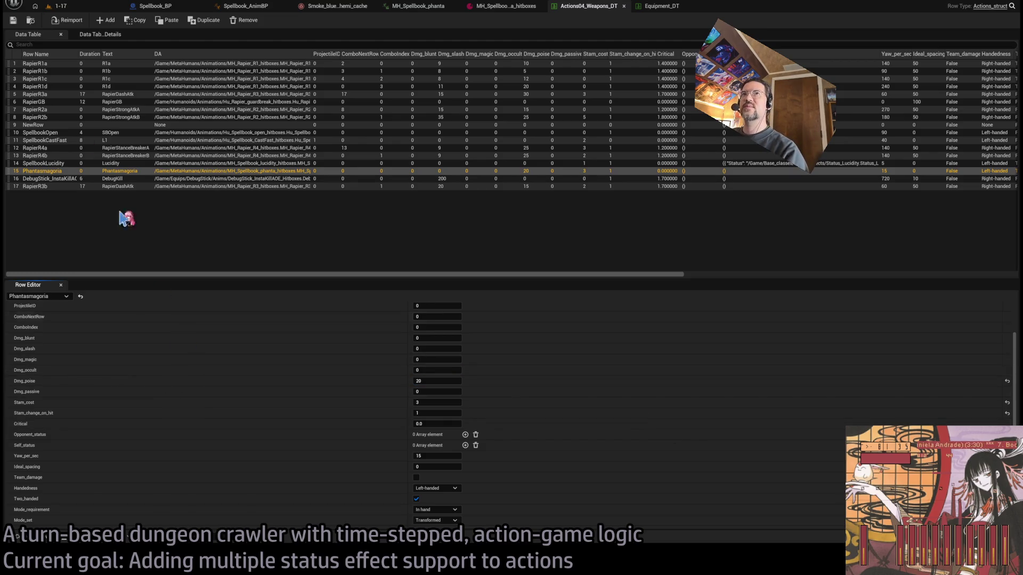
{"action": "left_click", "coordinate": [59, 6]}
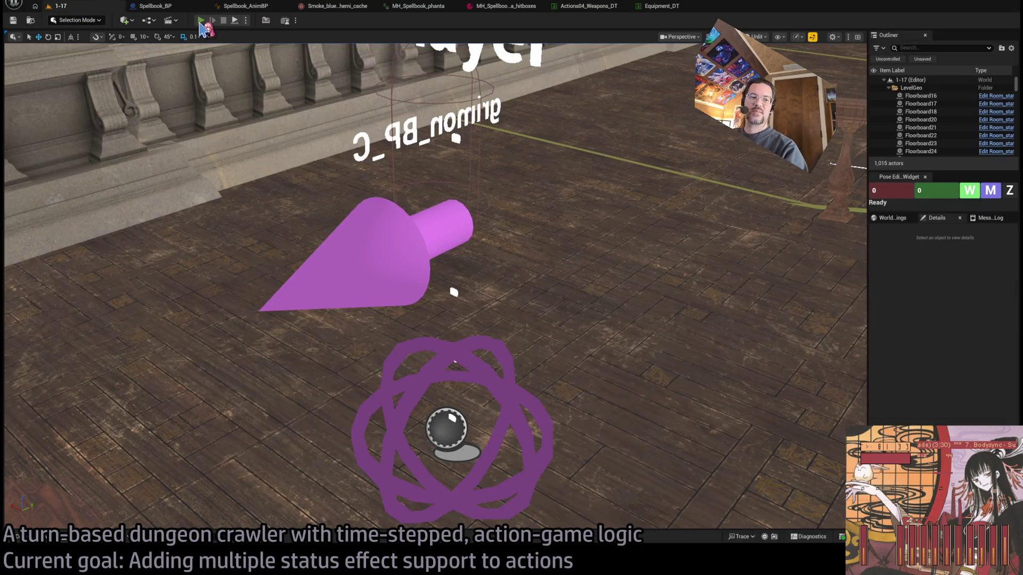
Play-test again, replaying the turn to see the cat take 39 damage, then stop.
{"action": "key", "text": "alt+p"}
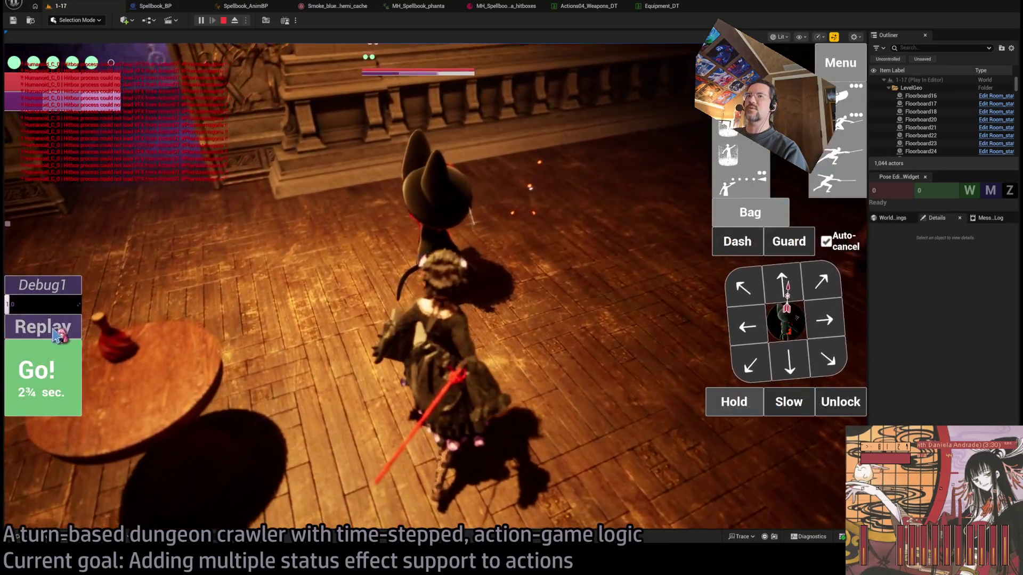
{"action": "left_click", "coordinate": [51, 326]}
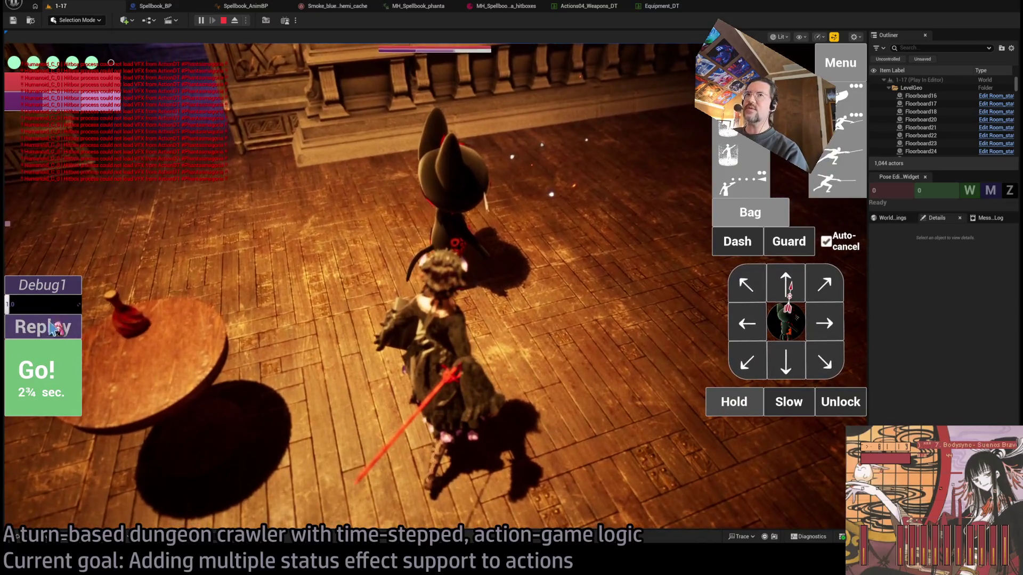
{"action": "key", "text": "Escape"}
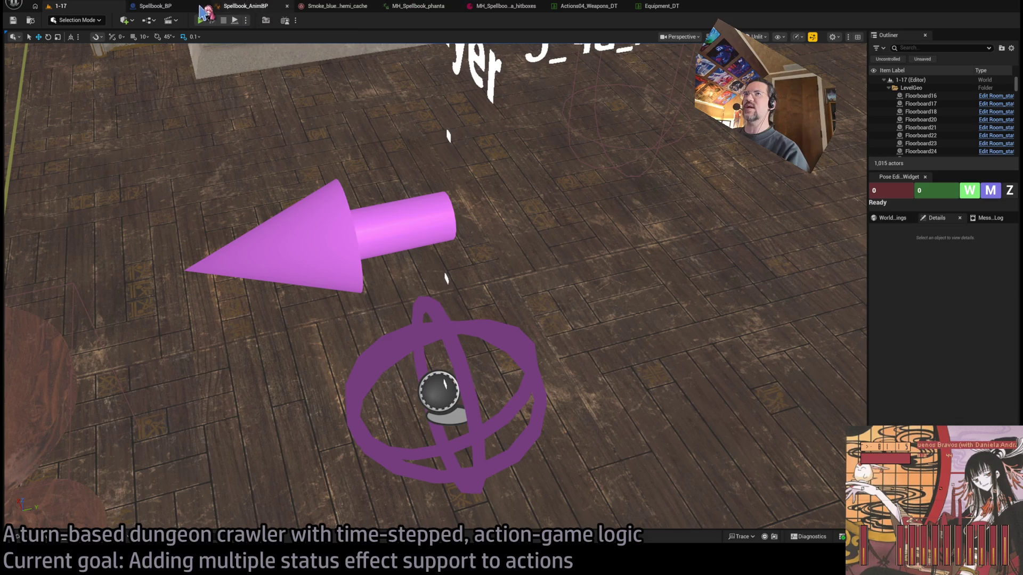
{"action": "left_click", "coordinate": [156, 6]}
Review the weapons actions and equipment data tables side by side.
{"action": "left_click", "coordinate": [589, 7]}
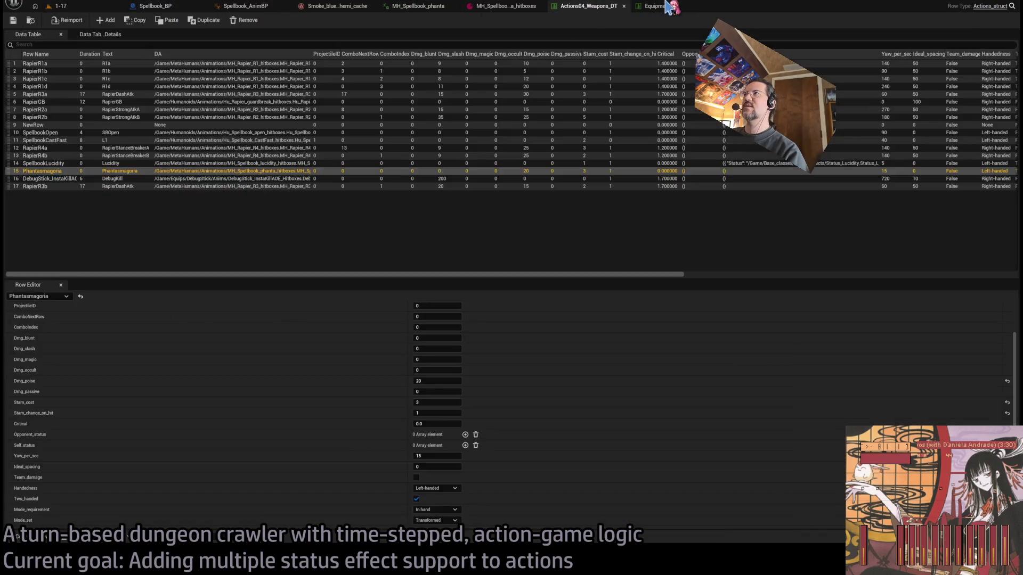
{"action": "left_click", "coordinate": [674, 7]}
{"action": "left_click", "coordinate": [589, 7]}
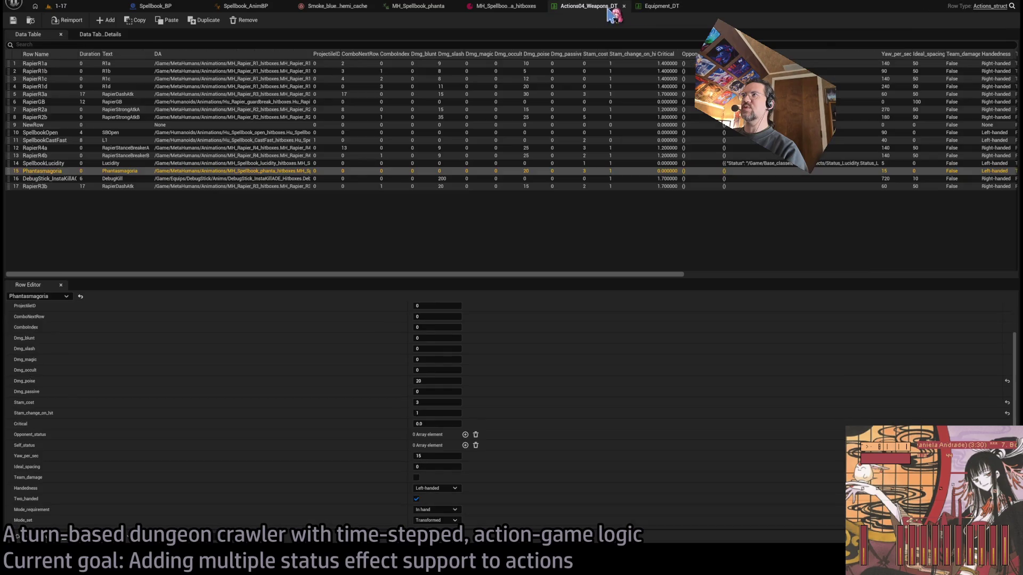
{"action": "left_click", "coordinate": [673, 7]}
{"action": "scroll", "coordinate": [538, 365], "scroll_direction": "down", "scroll_amount": 5}
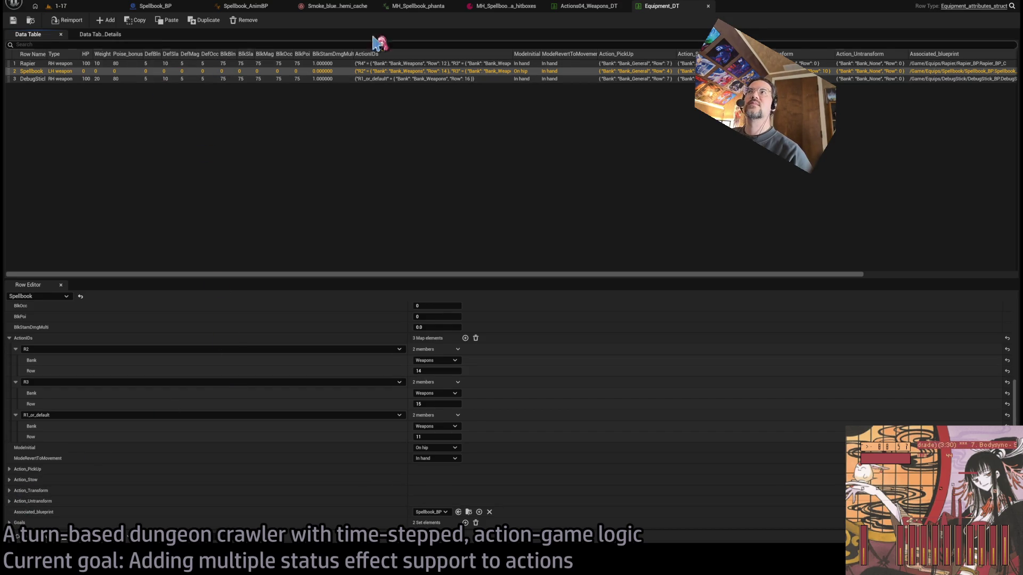
Set Phantasmagoria's Hit_VFX to Hit_magic_VFX and save Actions04_Weapons_DT.
{"action": "left_click", "coordinate": [586, 6]}
{"action": "scroll", "coordinate": [422, 506], "scroll_direction": "down", "scroll_amount": 3}
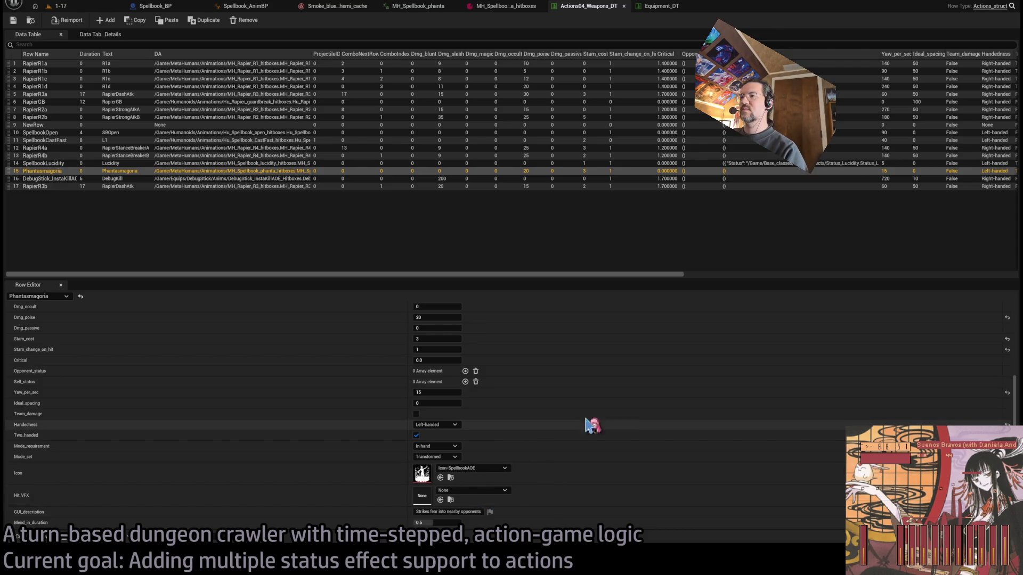
{"action": "left_click", "coordinate": [198, 171]}
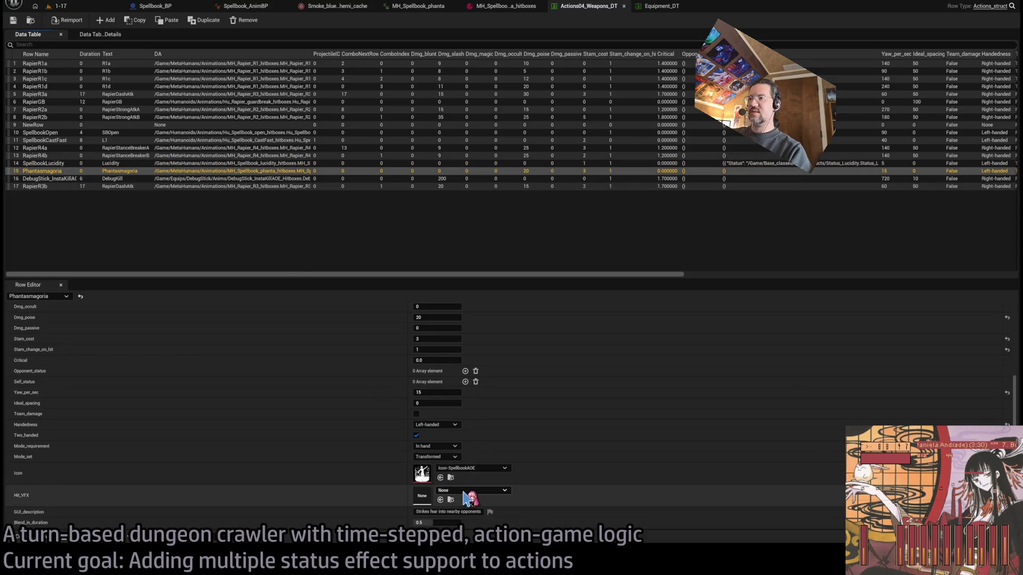
{"action": "left_click", "coordinate": [440, 500]}
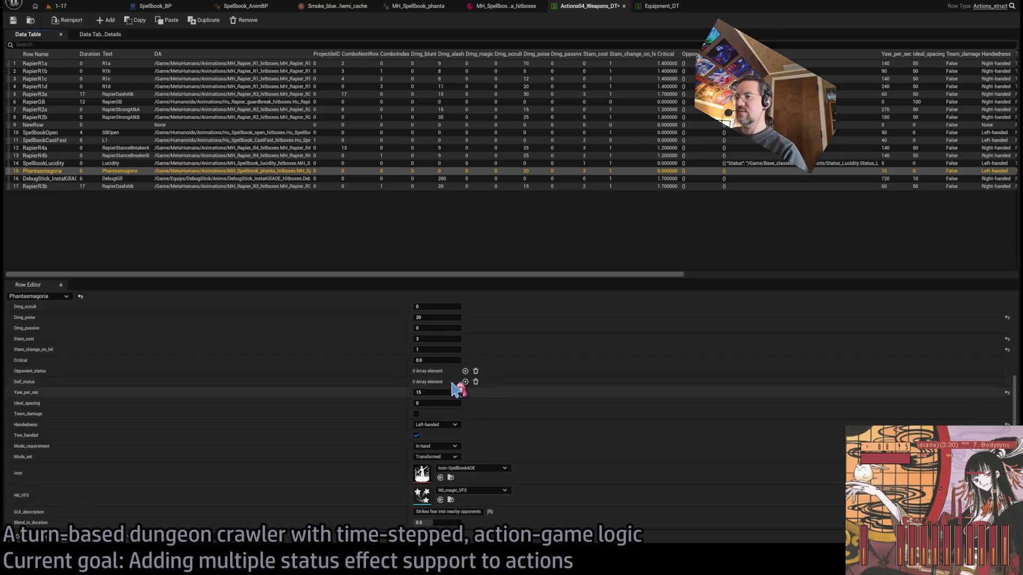
{"action": "left_click", "coordinate": [12, 20]}
{"action": "left_click", "coordinate": [59, 6]}
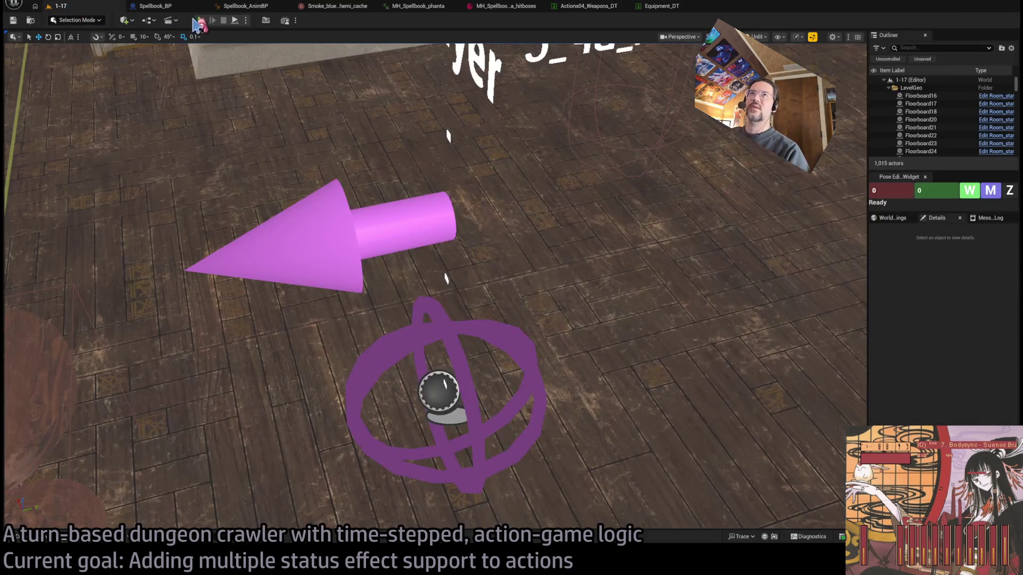
{"action": "key", "text": "alt+p"}
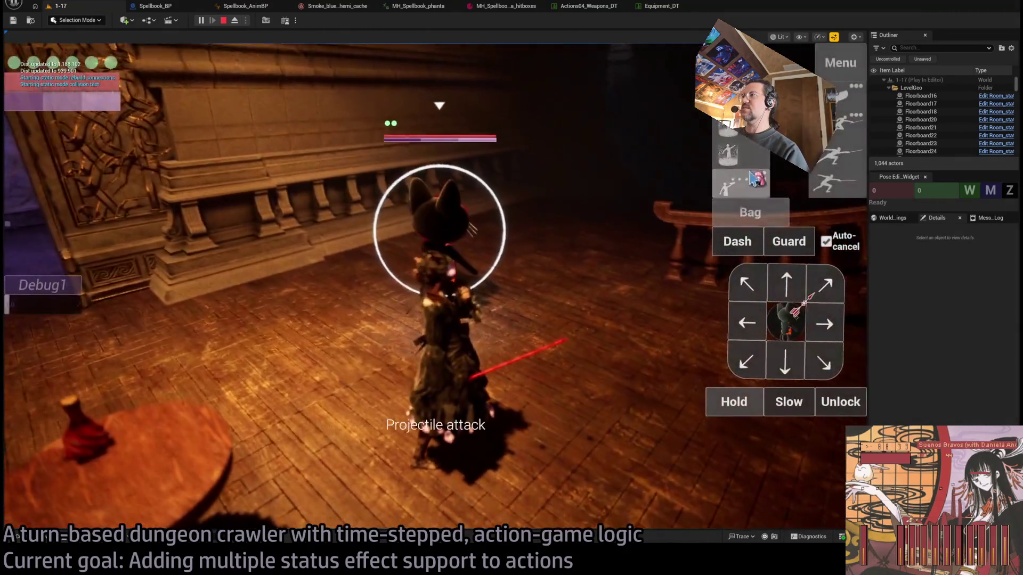
{"action": "key", "text": "space"}
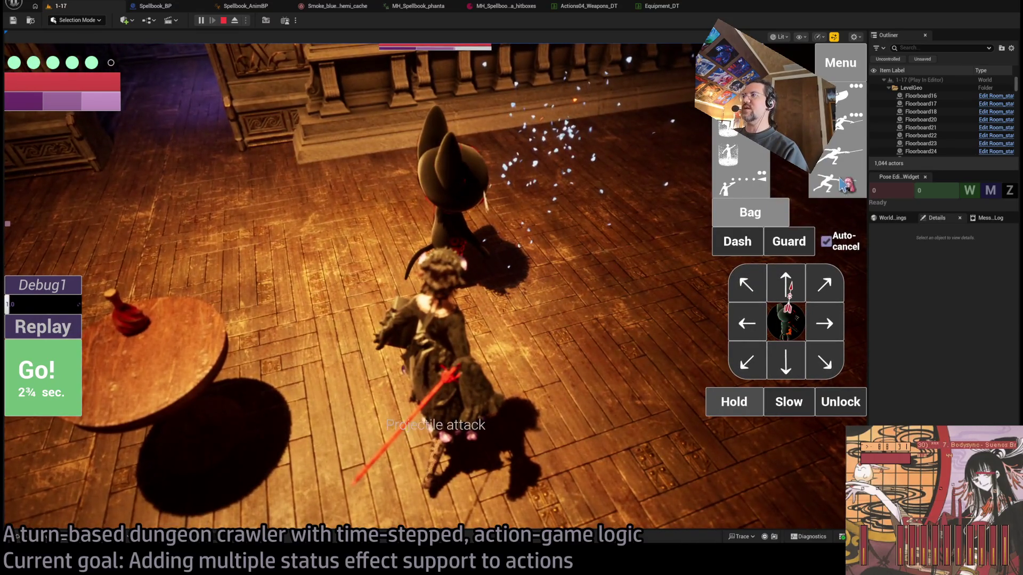
{"action": "left_click", "coordinate": [817, 195]}
{"action": "left_click", "coordinate": [51, 352]}
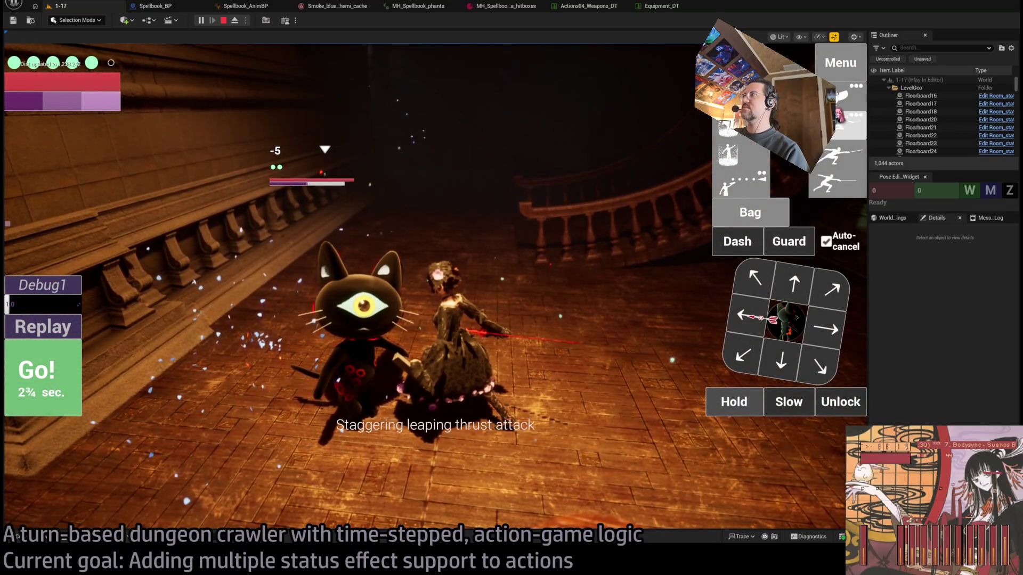
{"action": "left_click", "coordinate": [848, 121]}
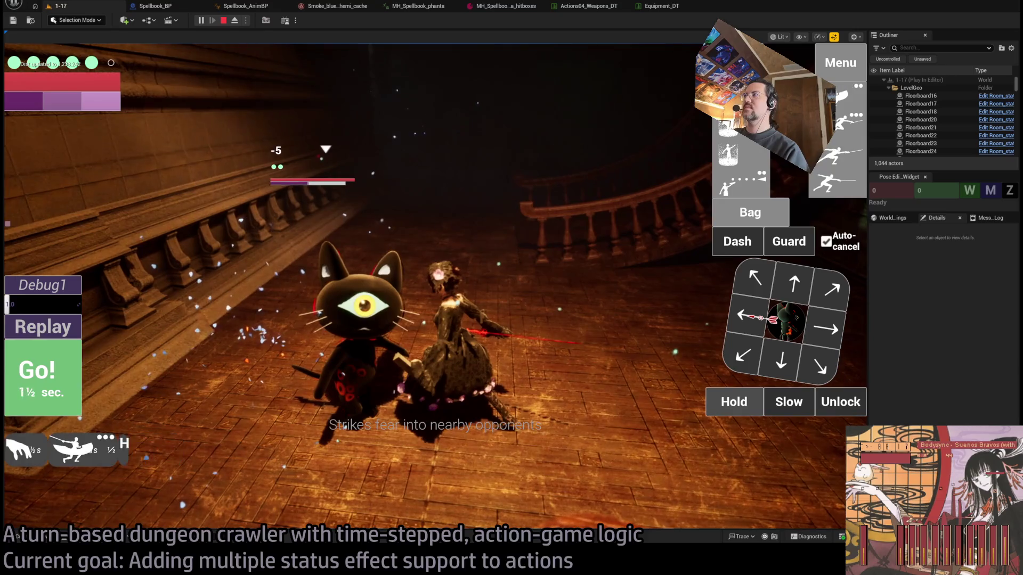
{"action": "left_click", "coordinate": [843, 134]}
{"action": "left_click", "coordinate": [52, 386]}
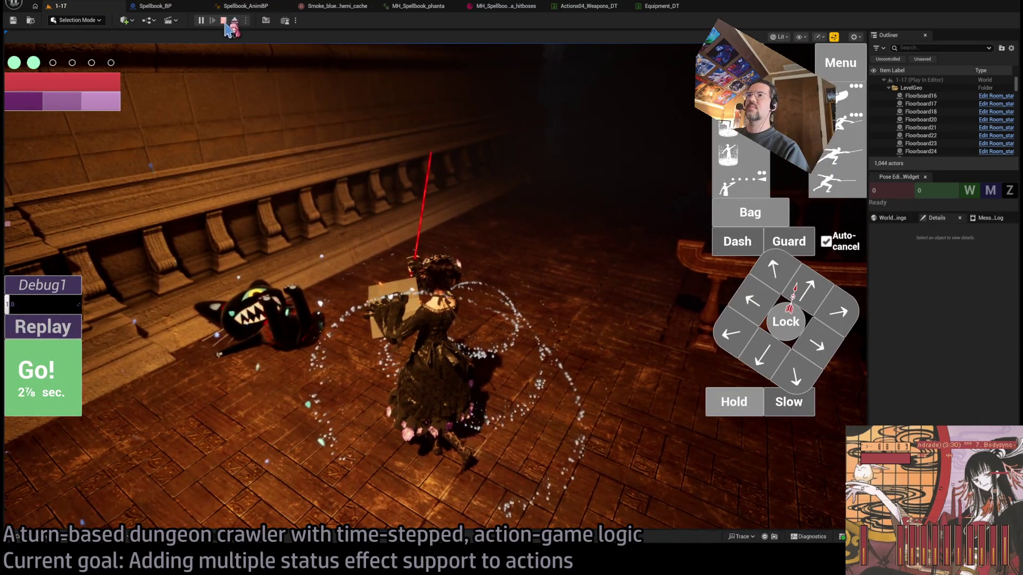
{"action": "left_click", "coordinate": [230, 47]}
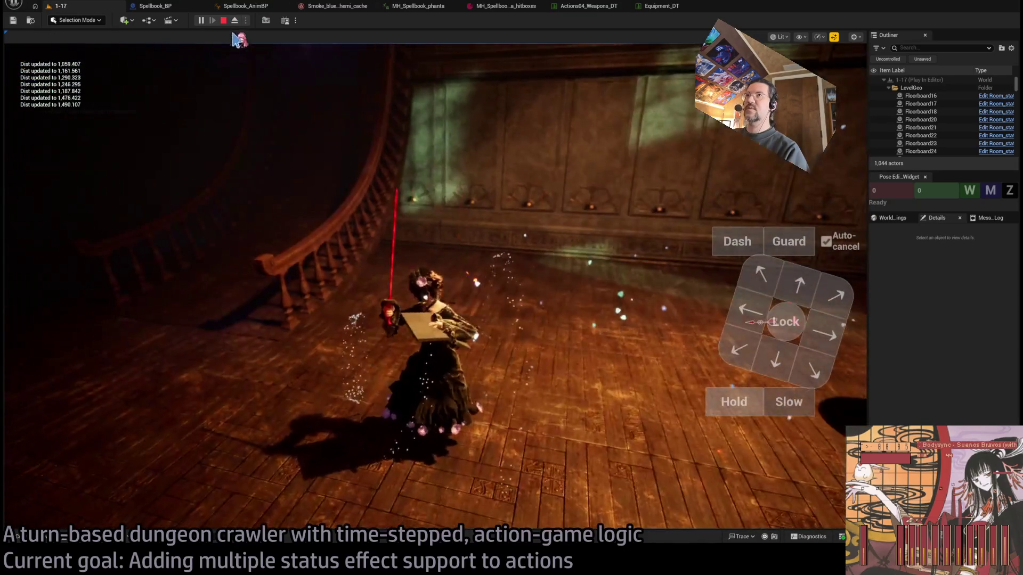
{"action": "left_click", "coordinate": [223, 20]}
{"action": "key", "text": "alt+p"}
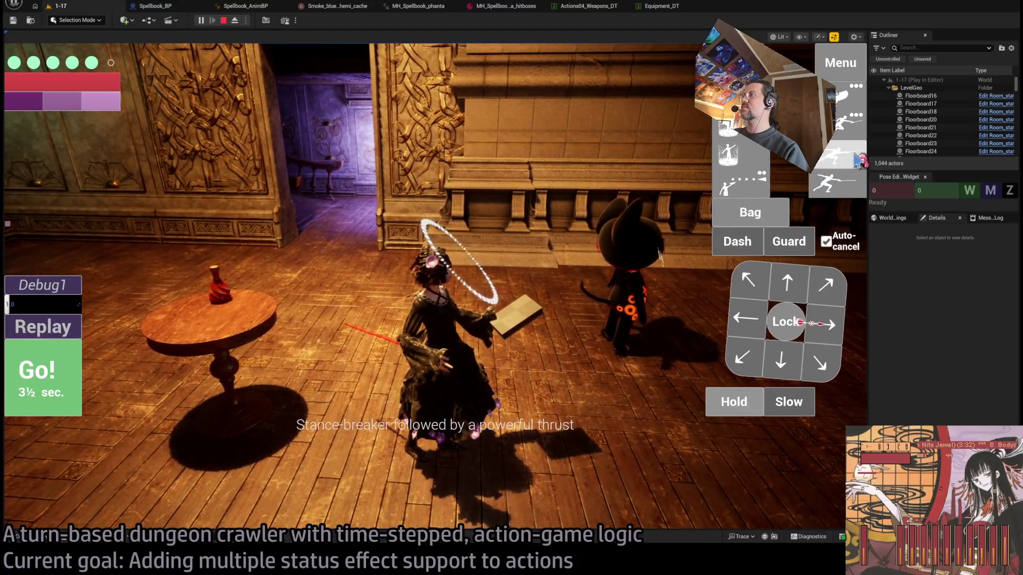
{"action": "left_click", "coordinate": [858, 160]}
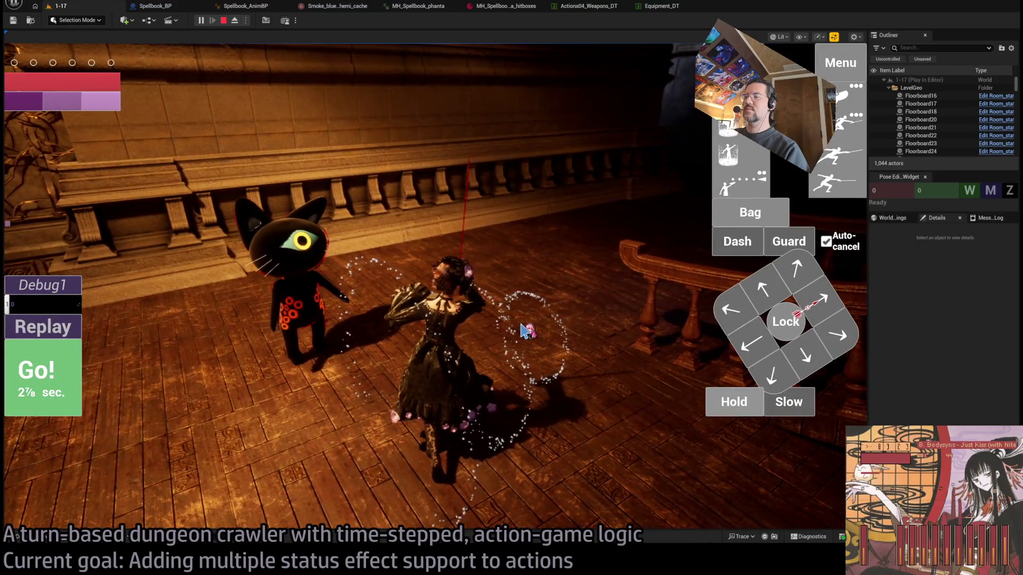
{"action": "key", "text": "Escape"}
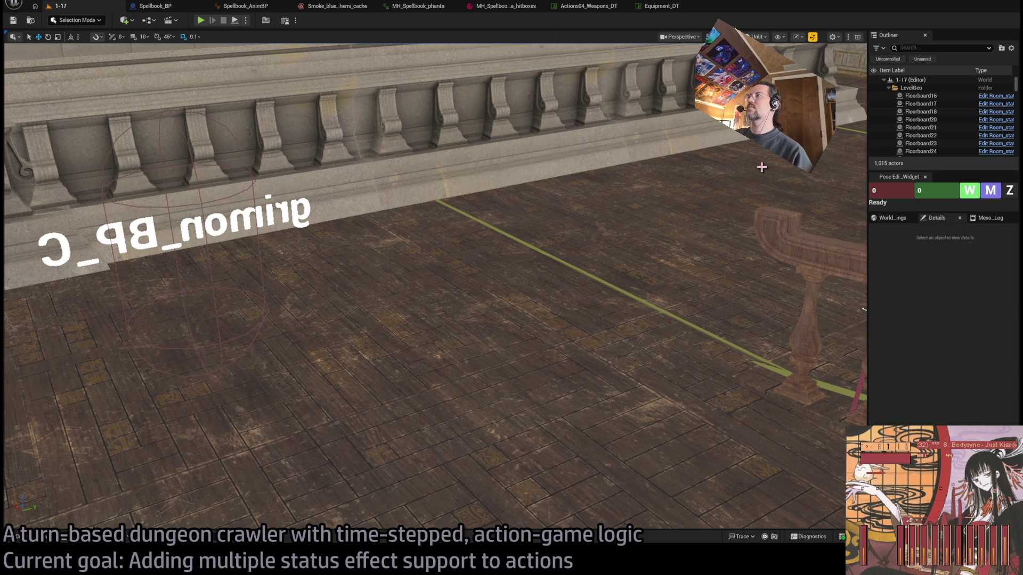
Review the Equipment_DT and Actions04_Weapons_DT tables, then return to level 1-17.
{"action": "left_click", "coordinate": [479, 7]}
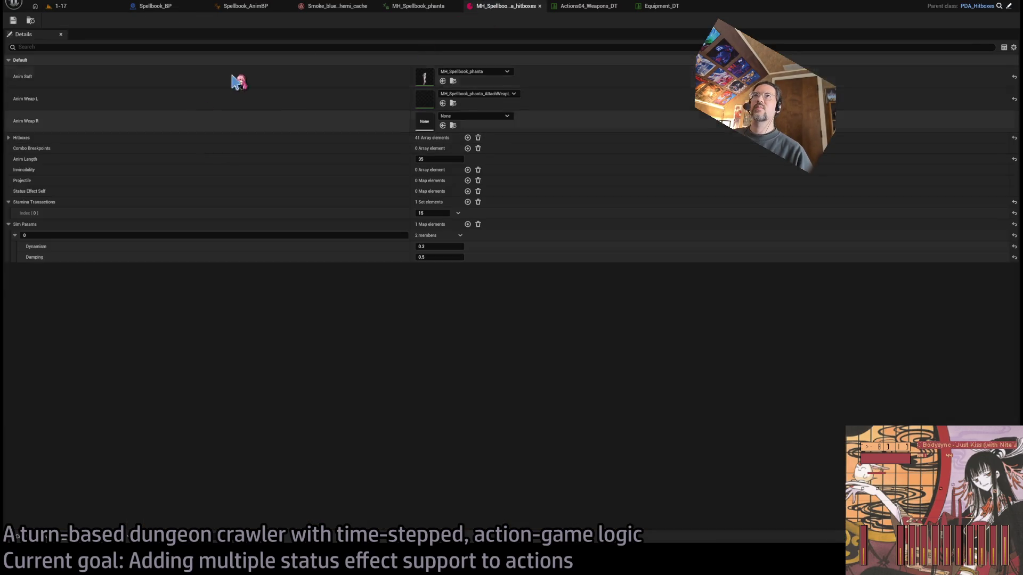
{"action": "left_click", "coordinate": [677, 7]}
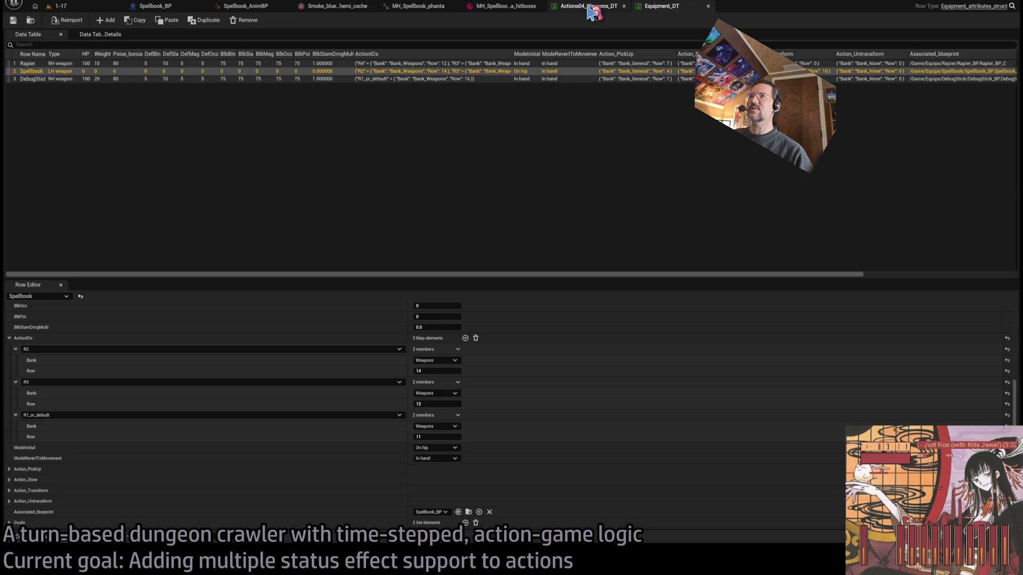
{"action": "left_click", "coordinate": [590, 7]}
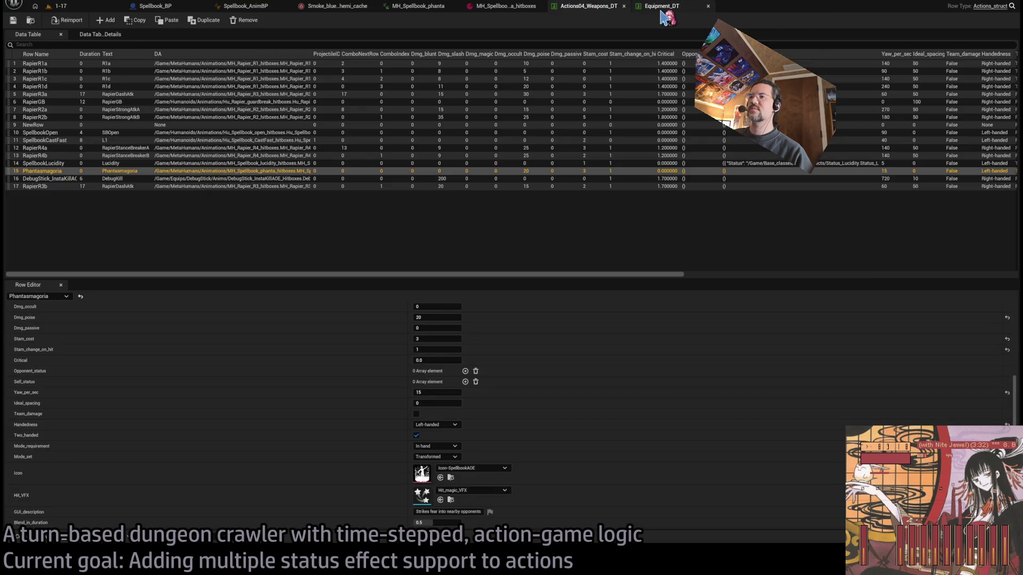
{"action": "left_click", "coordinate": [661, 12]}
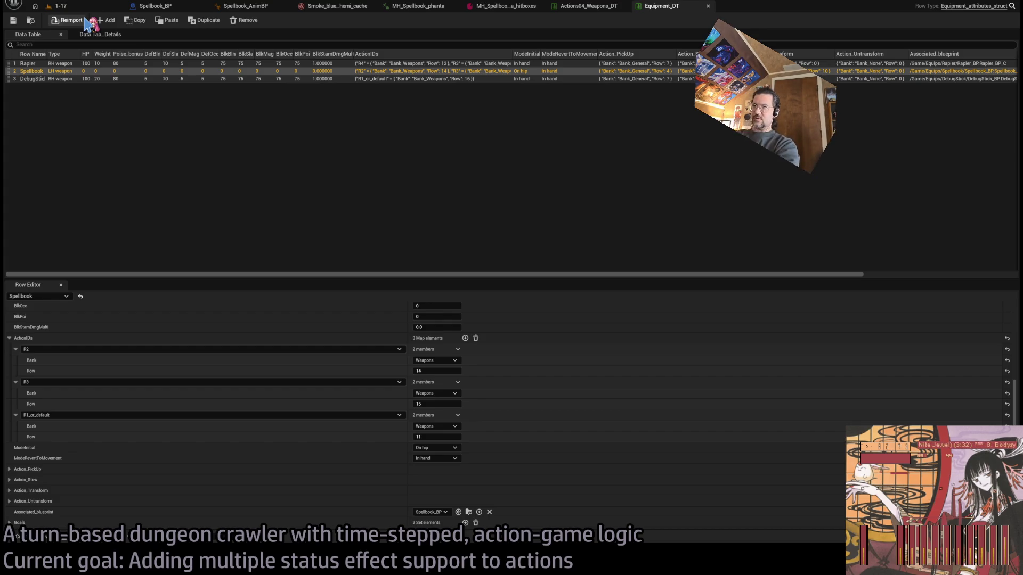
{"action": "left_click", "coordinate": [78, 7]}
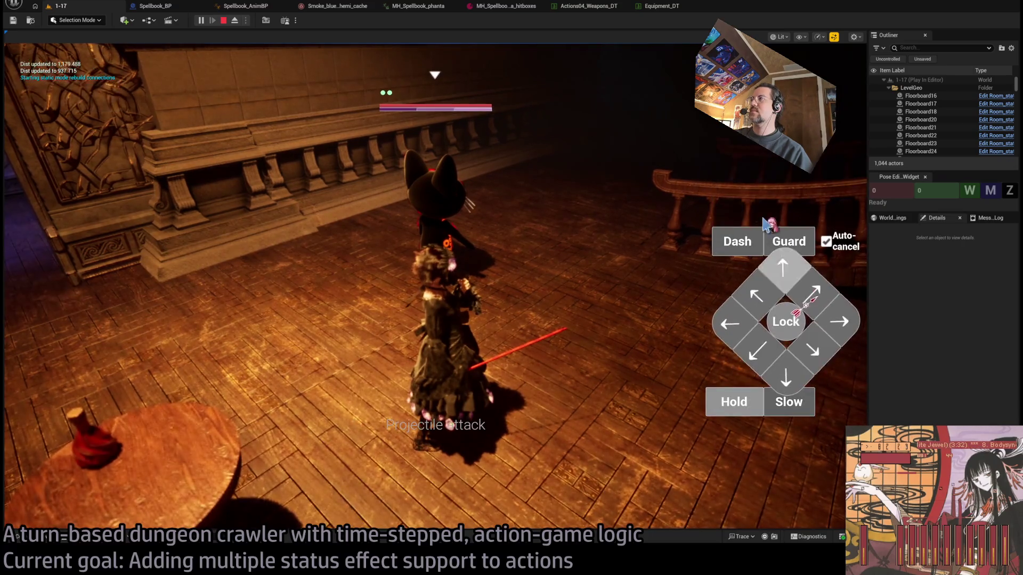
Run a turn of projectile skill plus four-hit light combo on the cat, then stop.
{"action": "left_click", "coordinate": [762, 167]}
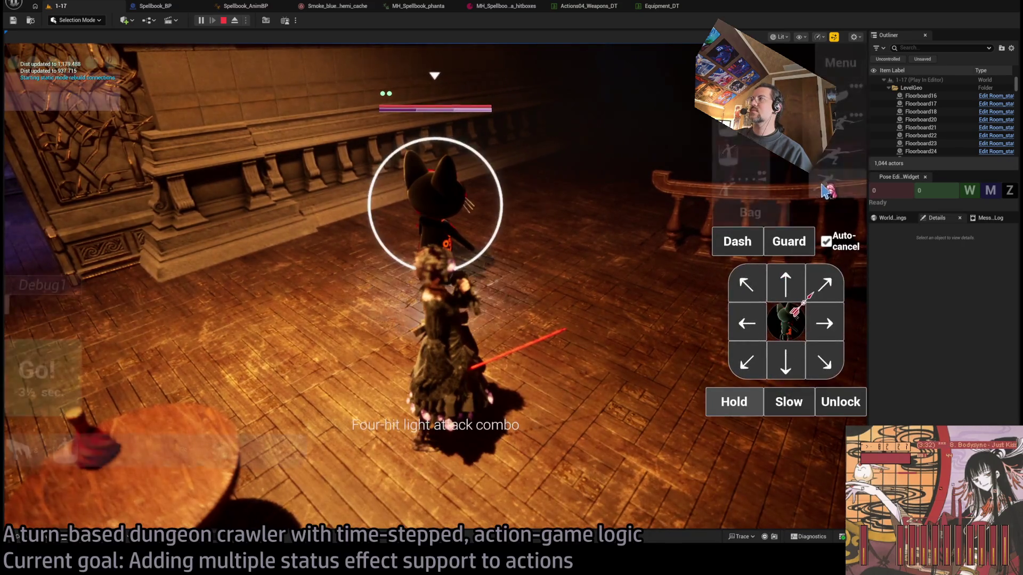
{"action": "left_click", "coordinate": [830, 193]}
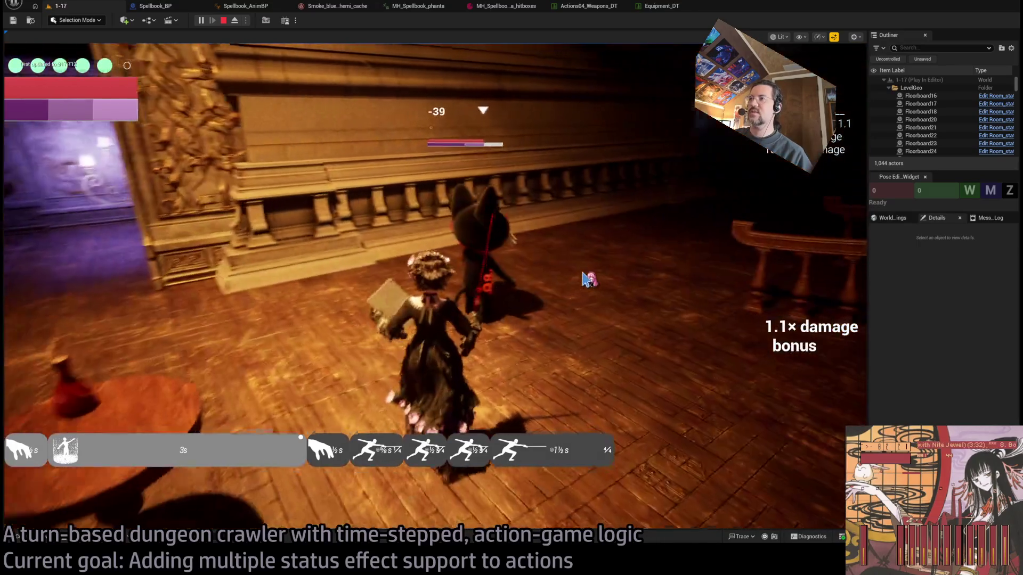
{"action": "left_click", "coordinate": [586, 281]}
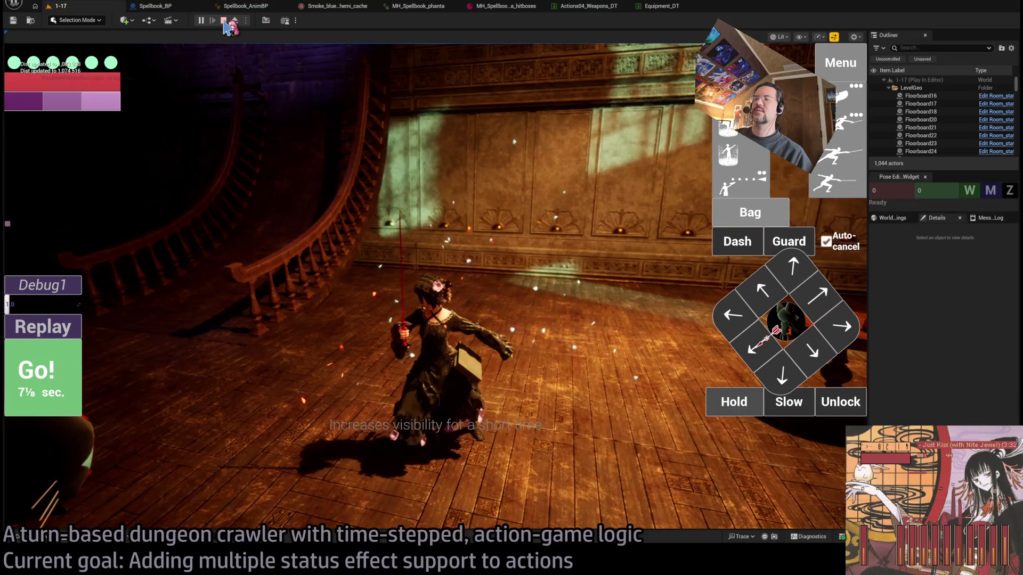
{"action": "left_click", "coordinate": [224, 21]}
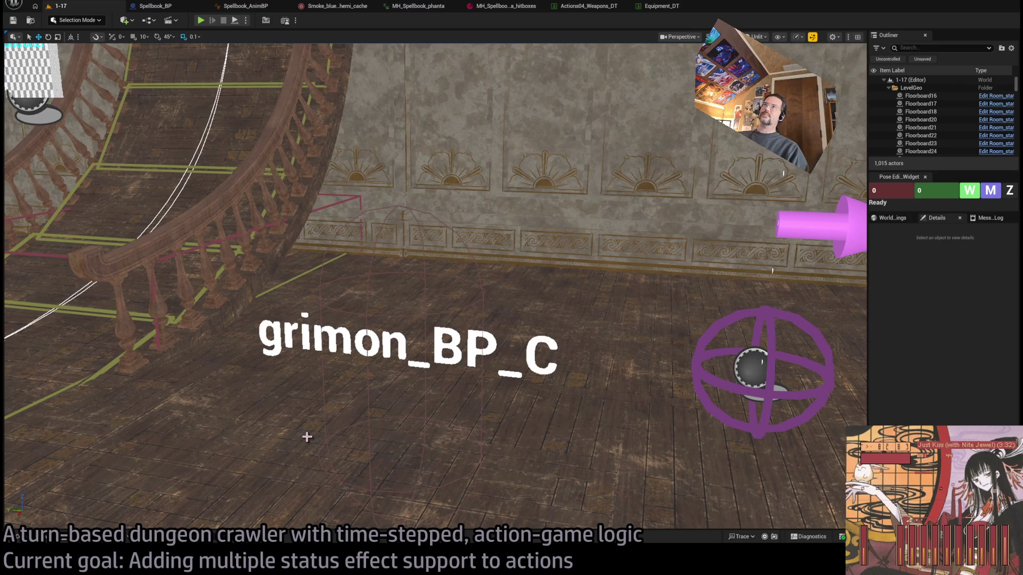
{"action": "left_click_drag", "start_coordinate": [422, 394], "coordinate": [613, 396]}
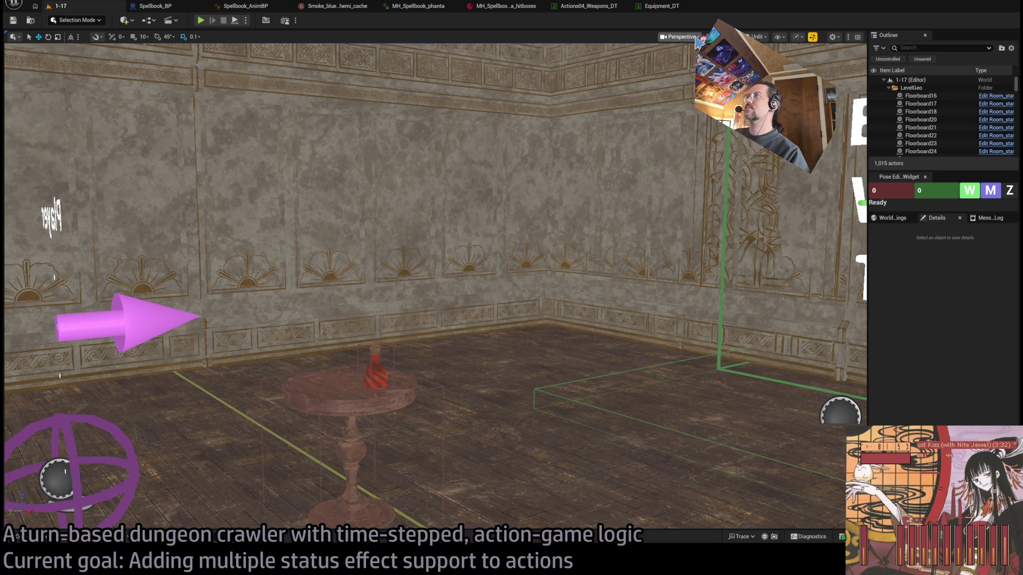
{"action": "mouse_move", "coordinate": [54, 276]}
{"action": "left_mouse_down"}
{"action": "mouse_move", "coordinate": [5, 144]}
{"action": "mouse_move", "coordinate": [107, 122]}
{"action": "mouse_move", "coordinate": [347, 100]}
{"action": "left_mouse_up"}
{"action": "left_click", "coordinate": [204, 22]}
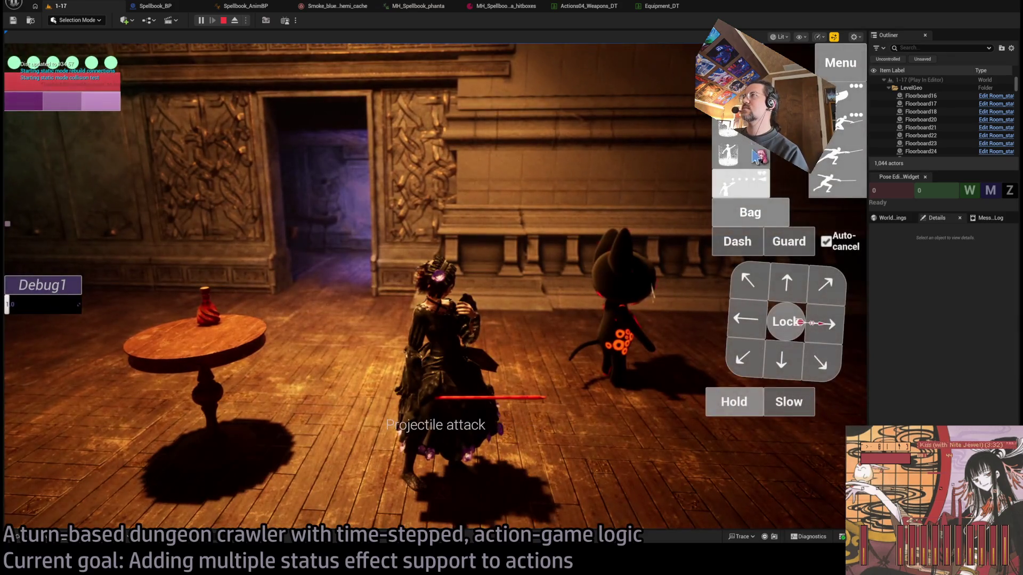
{"action": "left_click", "coordinate": [756, 155]}
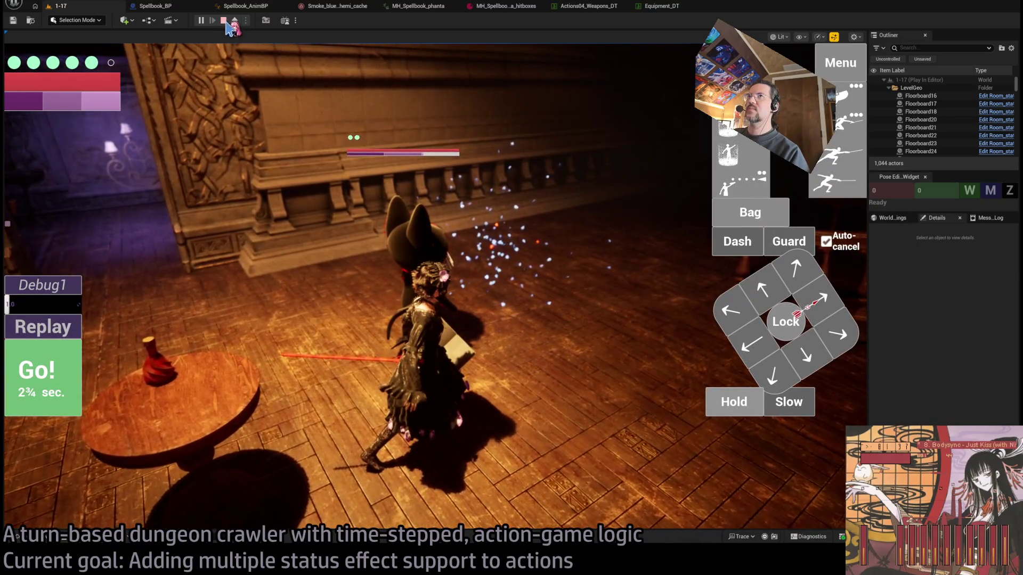
{"action": "left_click", "coordinate": [223, 21]}
{"action": "key", "text": "alt+p"}
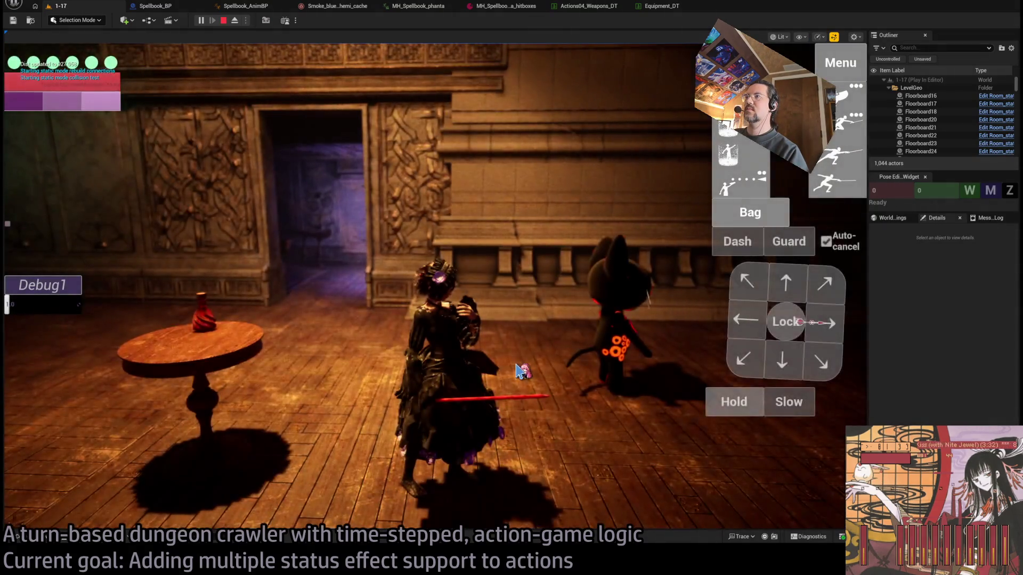
{"action": "key", "text": "Escape"}
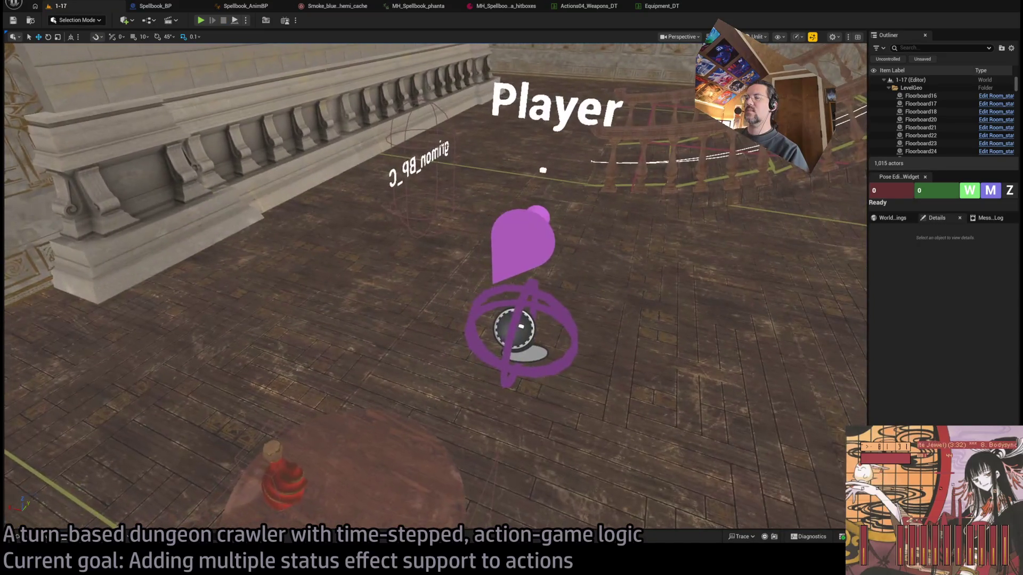
Select Spawn_marker and test-play one combat turn in level 1-17, then stop.
{"action": "left_click", "coordinate": [521, 327]}
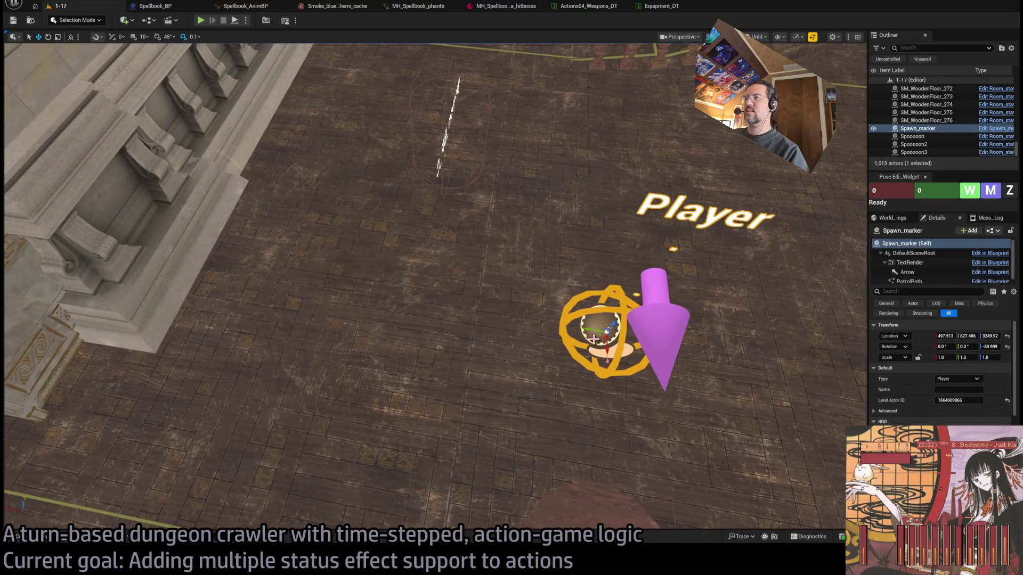
{"action": "left_click", "coordinate": [200, 21]}
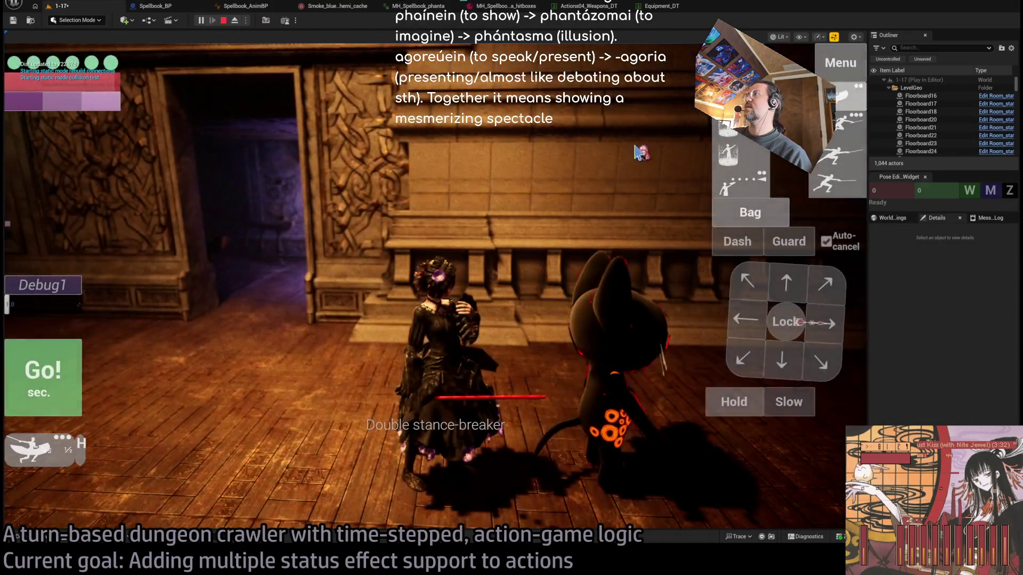
{"action": "left_click", "coordinate": [41, 384]}
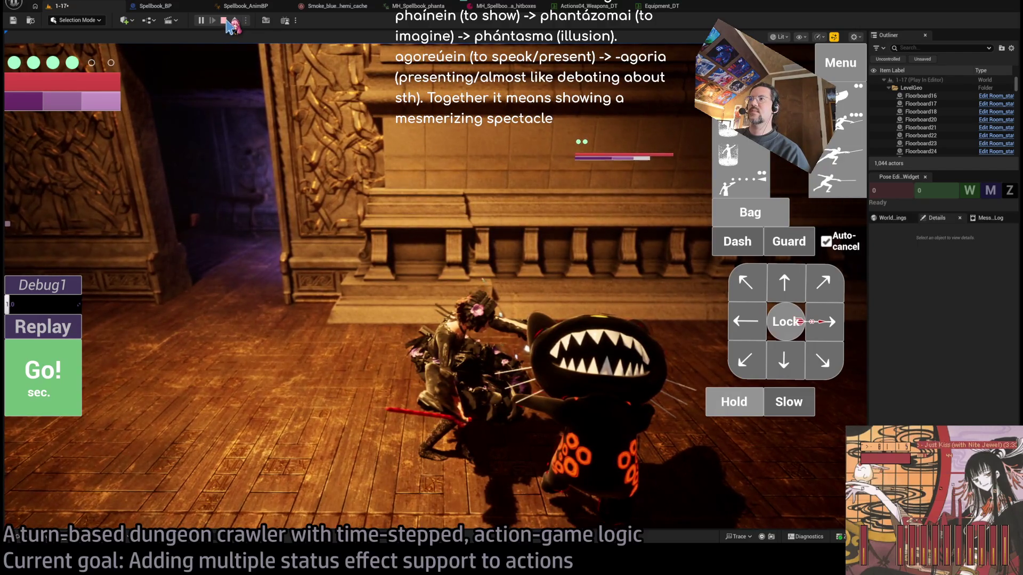
{"action": "left_click", "coordinate": [225, 21]}
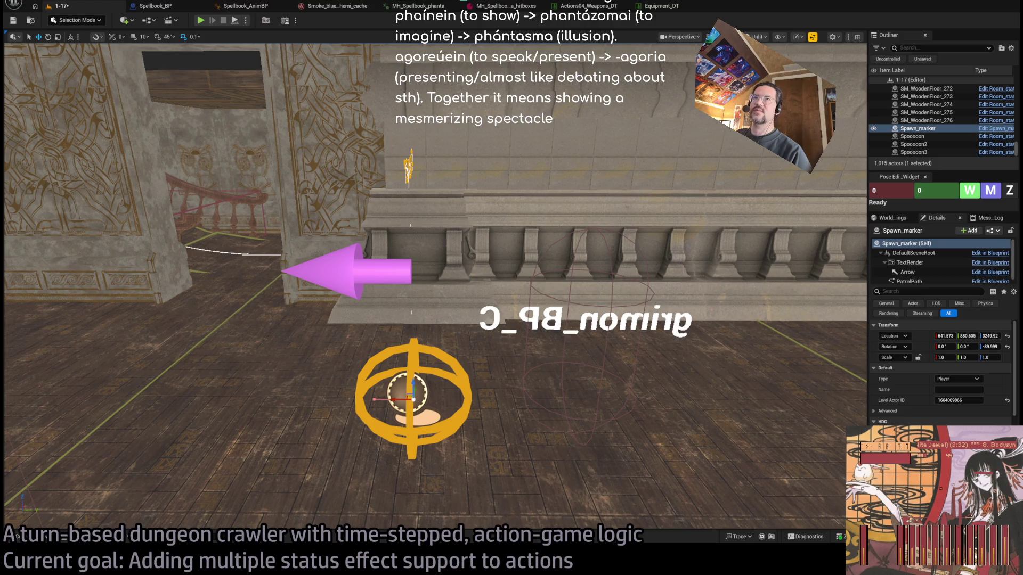
{"action": "key", "text": "alt+Tab"}
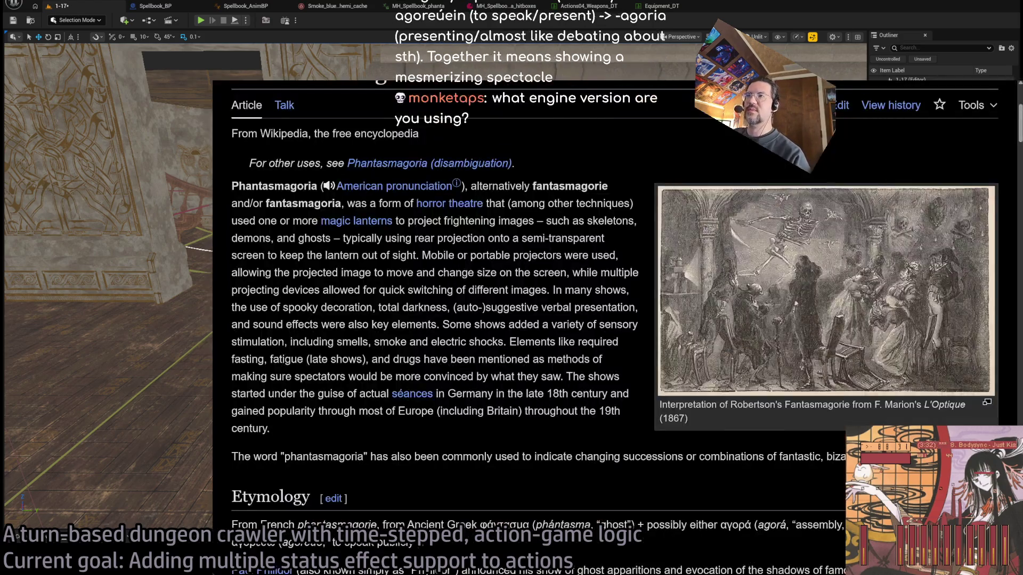
Search Google for 'phantasmagoria' and read the expanded dictionary entry.
{"action": "key", "text": "ctrl+t"}
{"action": "type", "text": "phantasmagoria"}
{"action": "key", "text": "Return"}
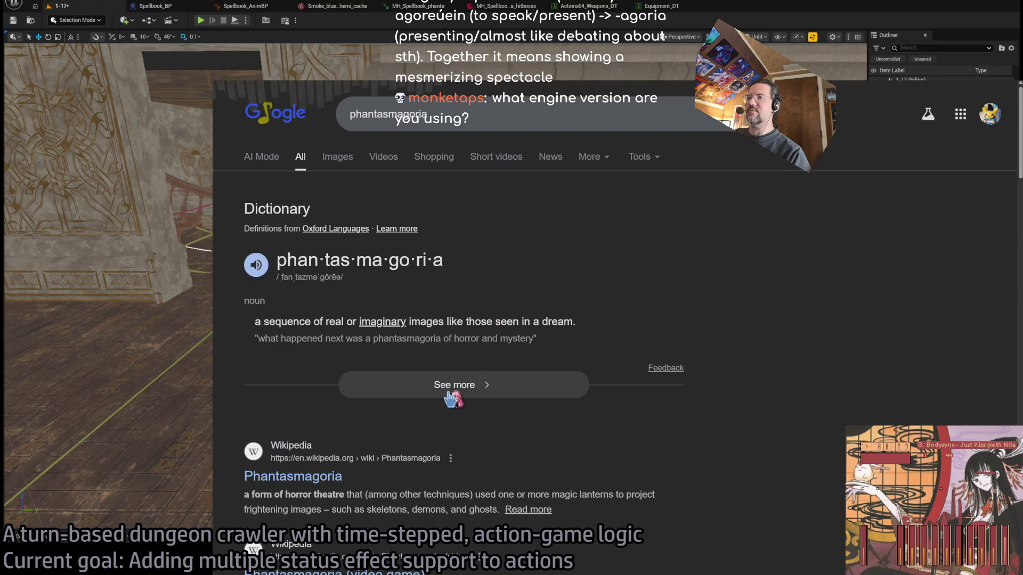
{"action": "left_click", "coordinate": [455, 393]}
{"action": "scroll", "coordinate": [536, 296], "scroll_direction": "down", "scroll_amount": 6}
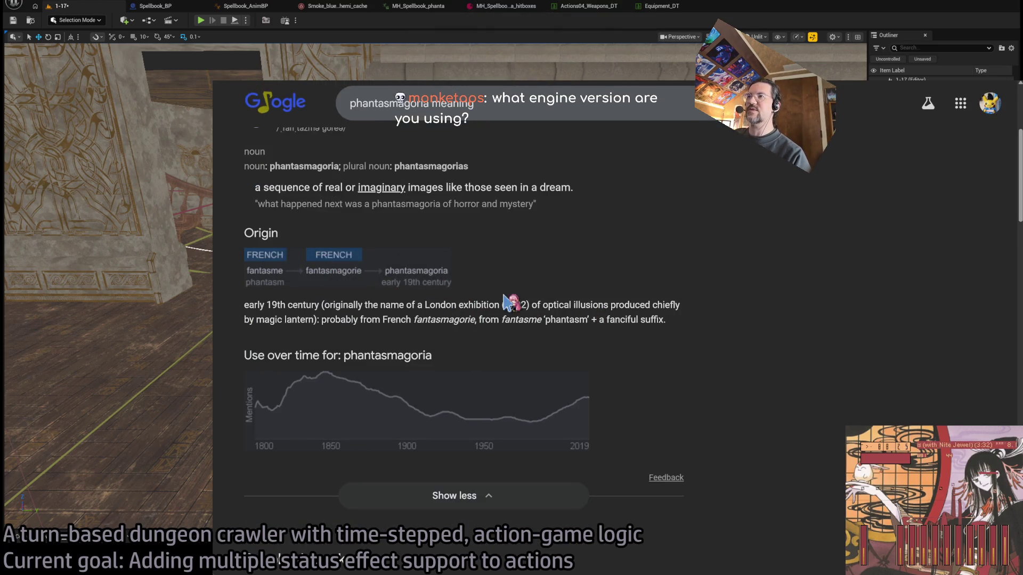
{"action": "scroll", "coordinate": [596, 342], "scroll_direction": "down", "scroll_amount": 4}
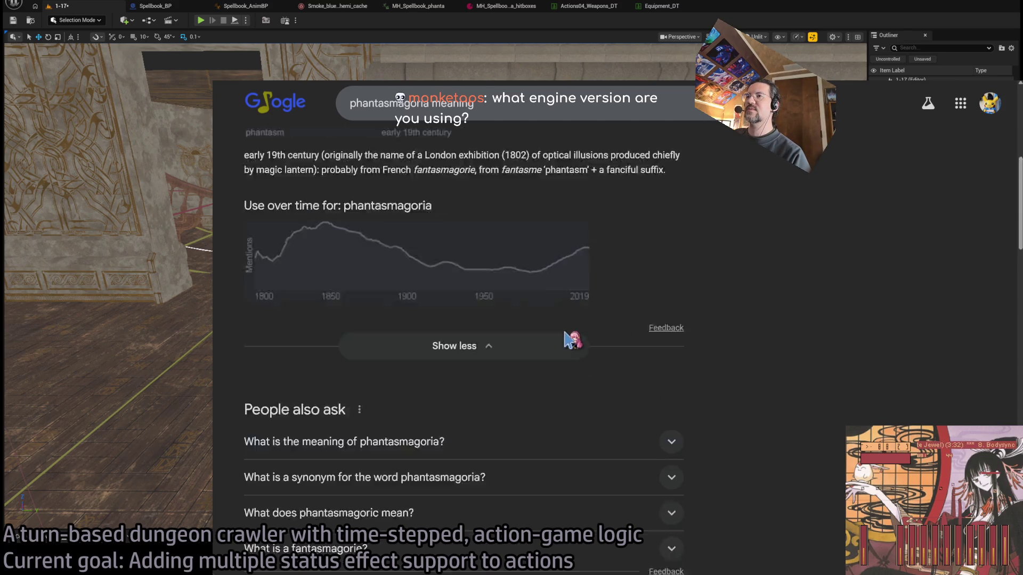
Open the Wiktionary entry, select the Greek word φάντασμα, and open Google Translate.
{"action": "left_click", "coordinate": [461, 107]}
{"action": "type", "text": "wiktionary"}
{"action": "key", "text": "Return"}
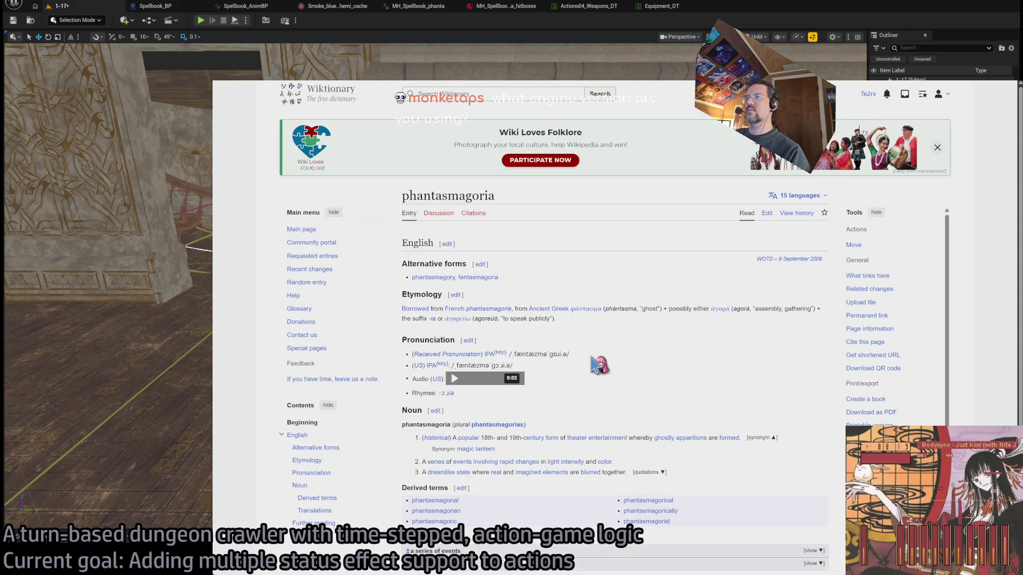
{"action": "key", "text": "ctrl+plus"}
{"action": "key", "text": "ctrl+plus"}
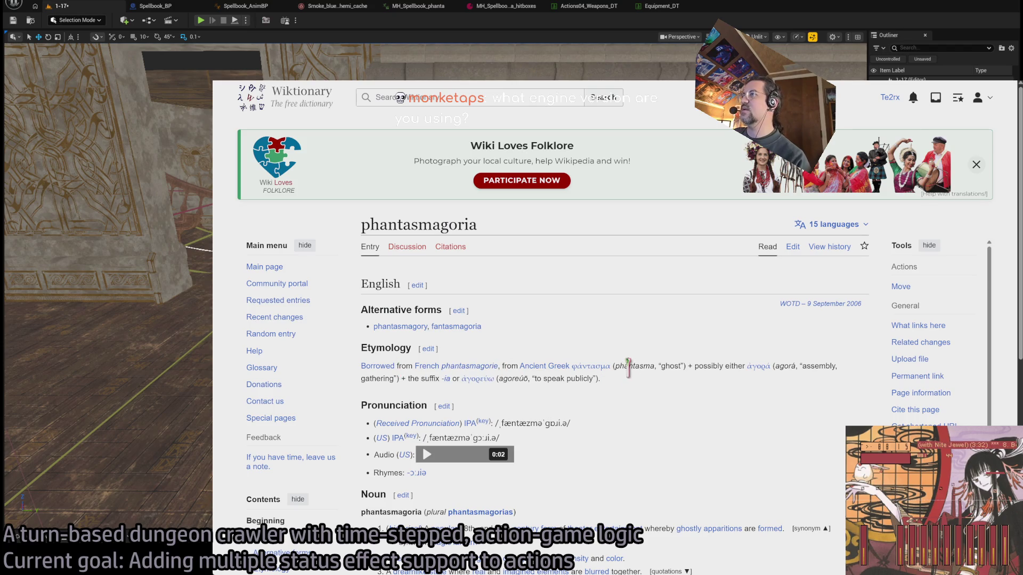
{"action": "double_click", "coordinate": [576, 366]}
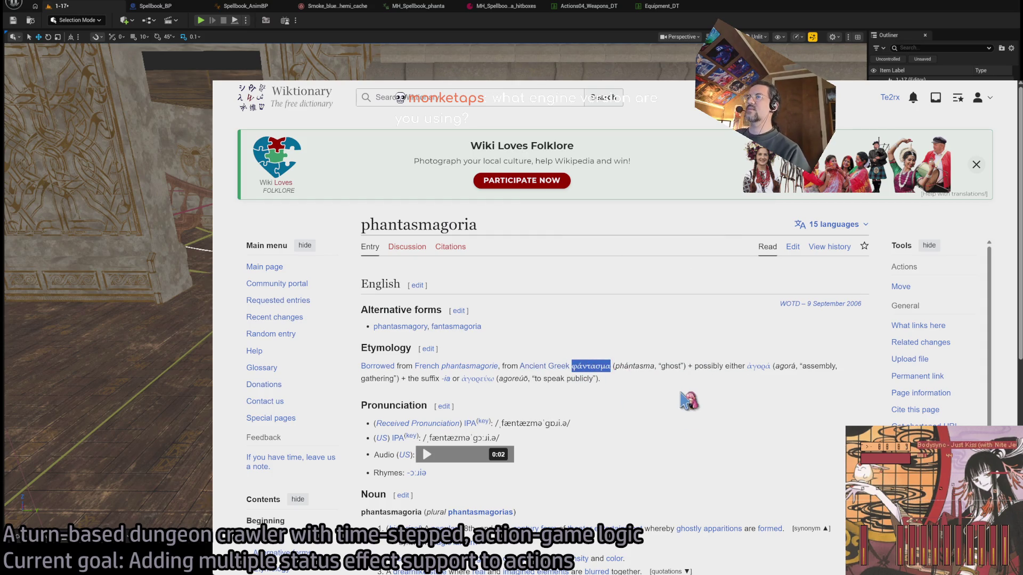
{"action": "key", "text": "ctrl+t"}
{"action": "key", "text": "Return"}
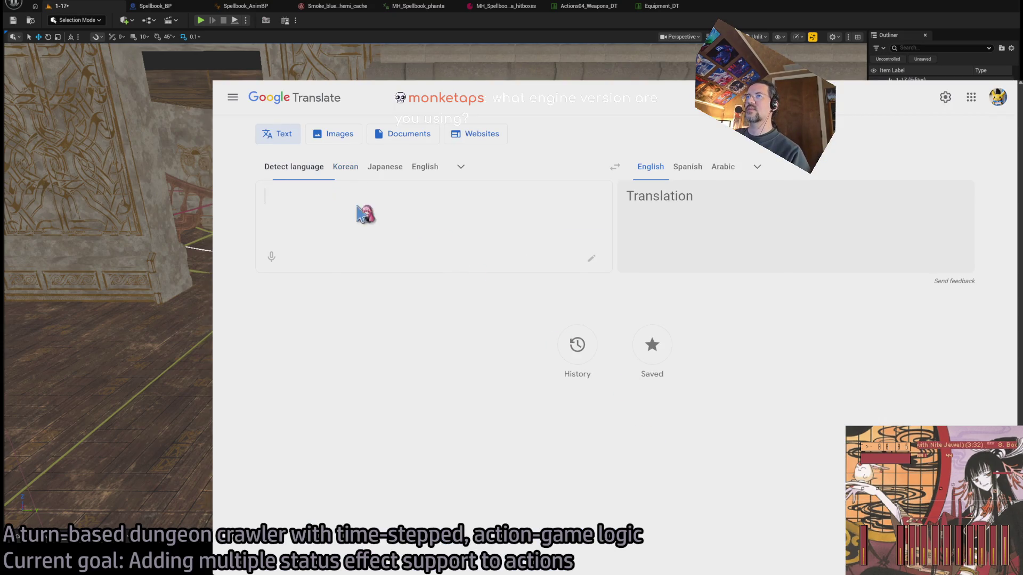
Translate φάντασμα in Google Translate (ghost) and play its pronunciation.
{"action": "type", "text": "φάντασμα"}
{"action": "left_click", "coordinate": [298, 258]}
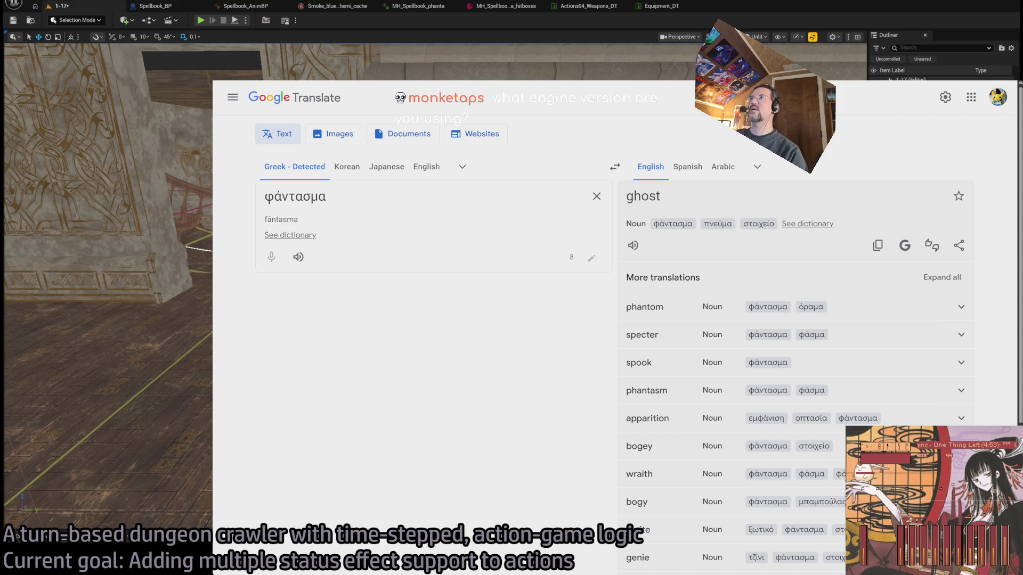
{"action": "key", "text": "ctrl+Tab"}
Back in Unreal, rotate the grimon_BP30 enemy to about -110° around Z.
{"action": "key", "text": "alt+Tab"}
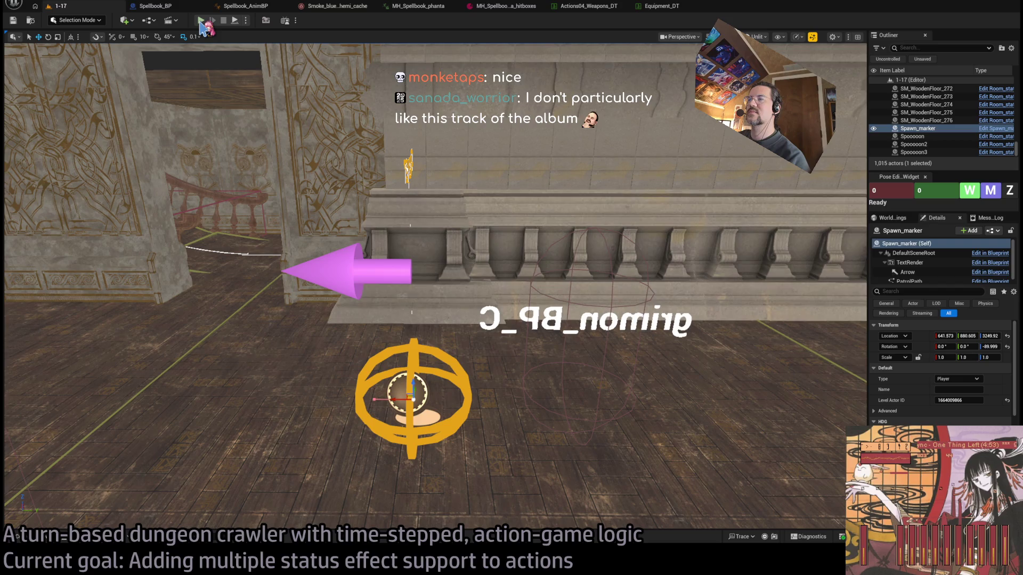
{"action": "left_click", "coordinate": [582, 373]}
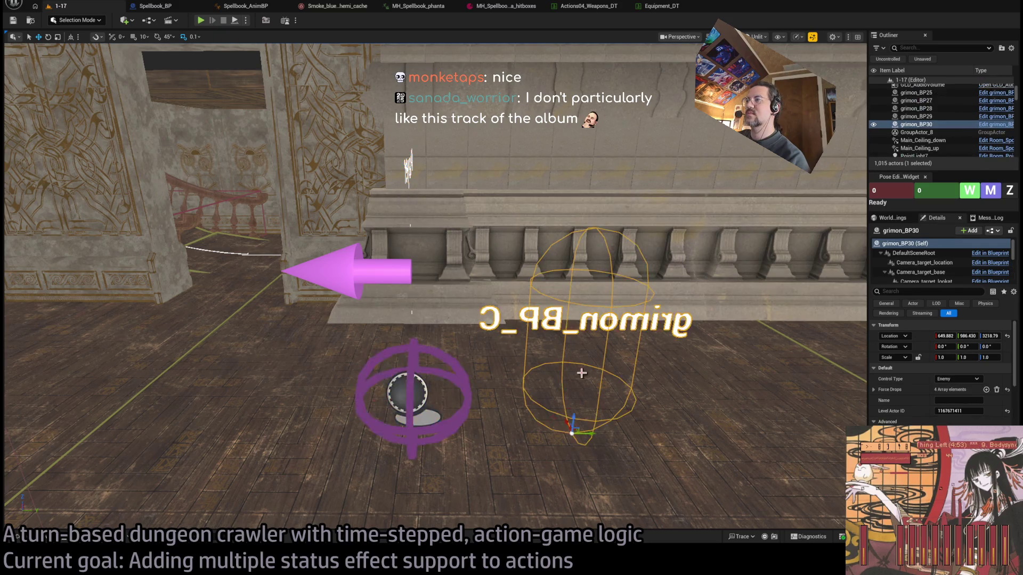
{"action": "left_click_drag", "start_coordinate": [565, 445], "coordinate": [237, 108]}
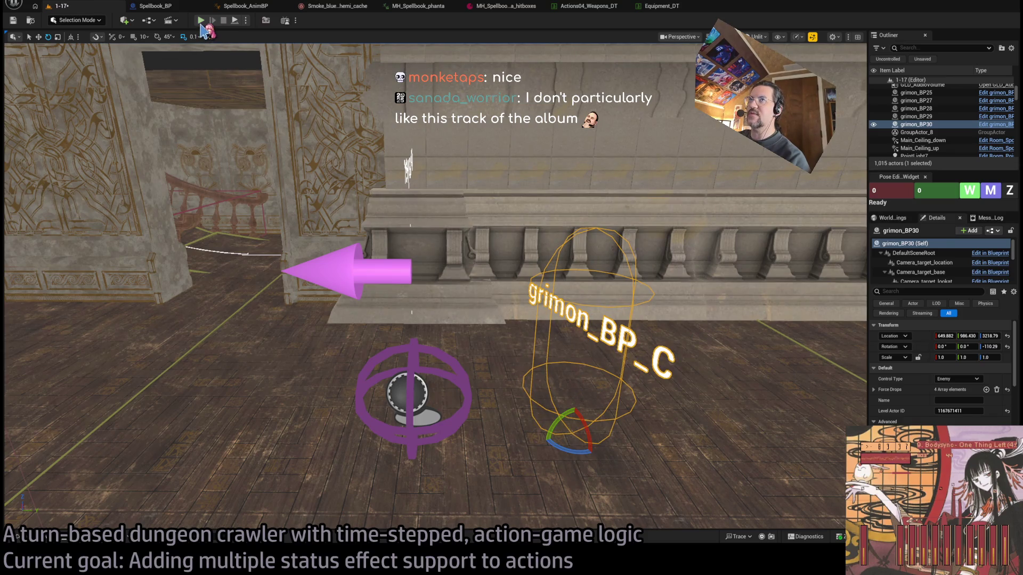
Run a quick play-test against the turned enemy, then bring up the MH_Spellbook_phanta animation.
{"action": "key", "text": "alt+p"}
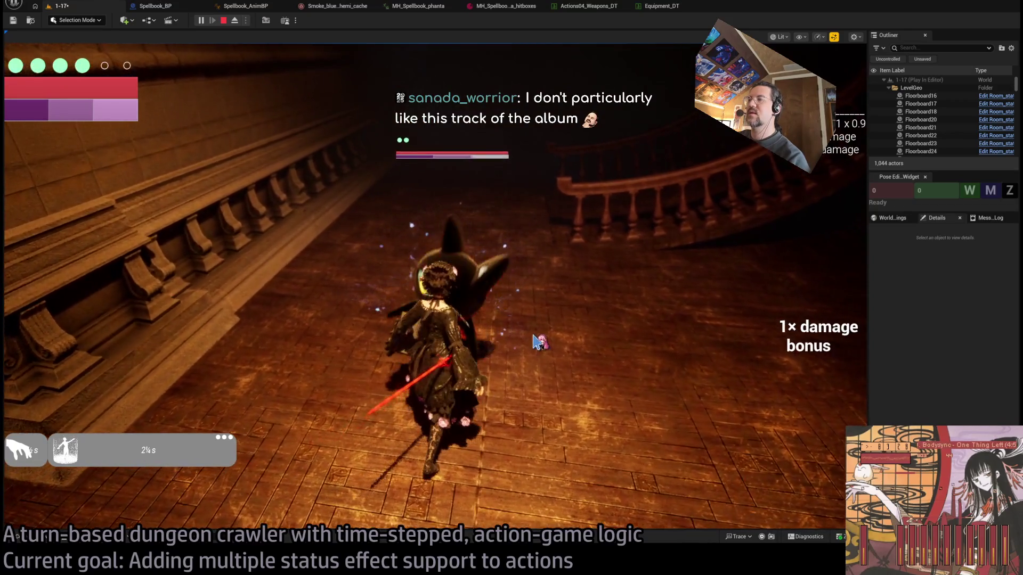
{"action": "key", "text": "Escape"}
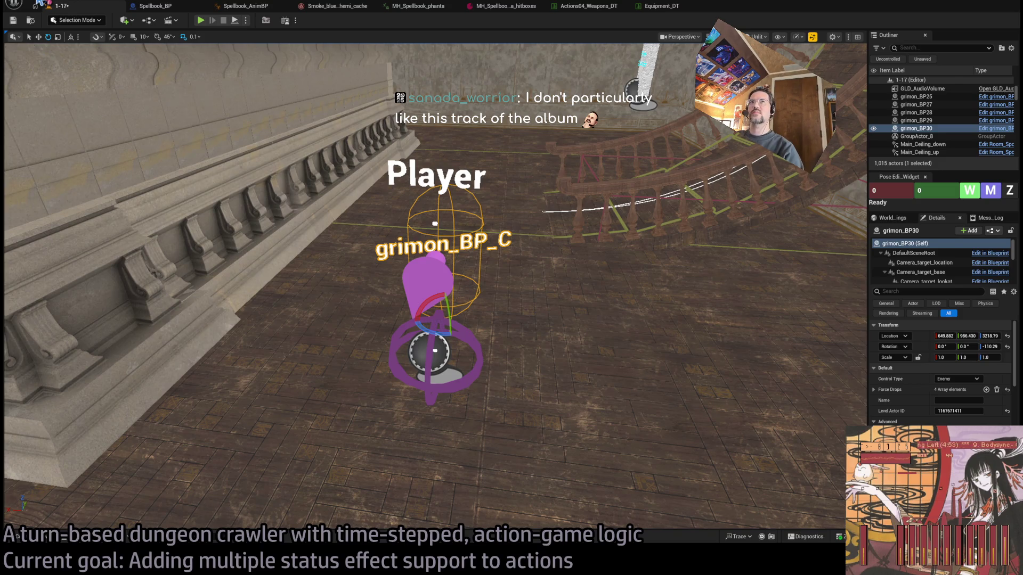
{"action": "left_click", "coordinate": [418, 6]}
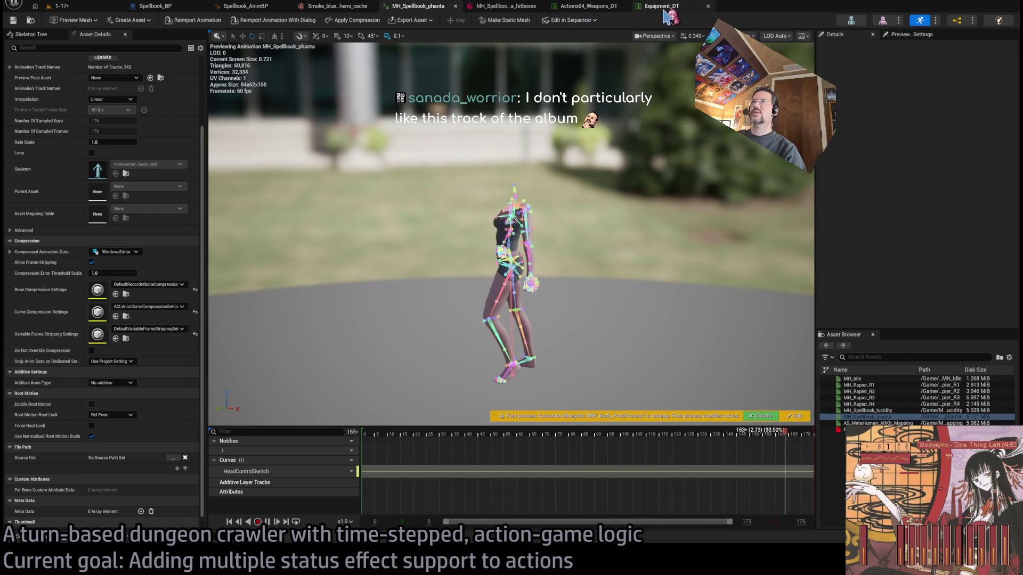
Inspect hitbox entry [15] in the spellbook hitboxes data asset, then return to level 1-17.
{"action": "left_click", "coordinate": [521, 7]}
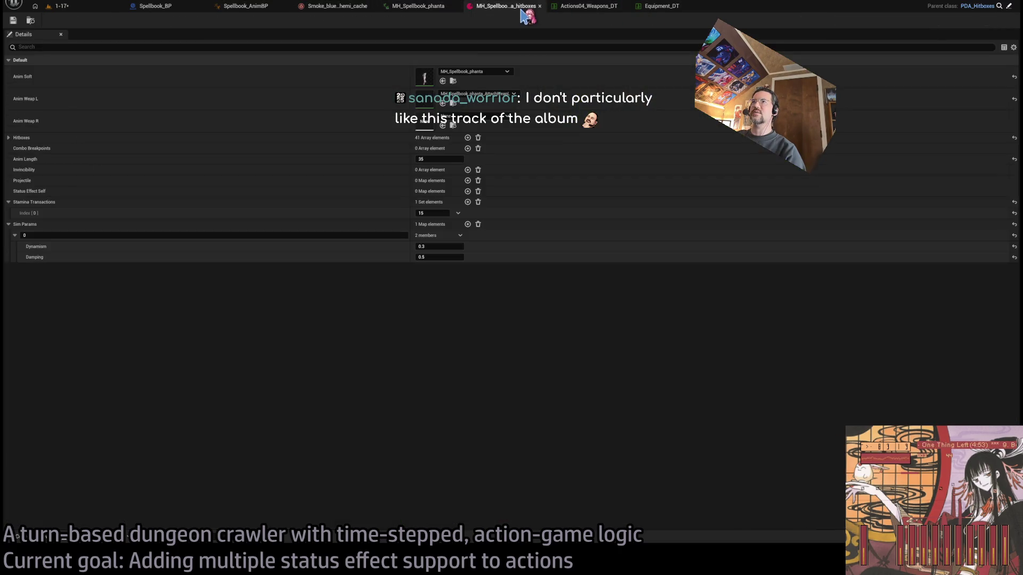
{"action": "left_click", "coordinate": [9, 138]}
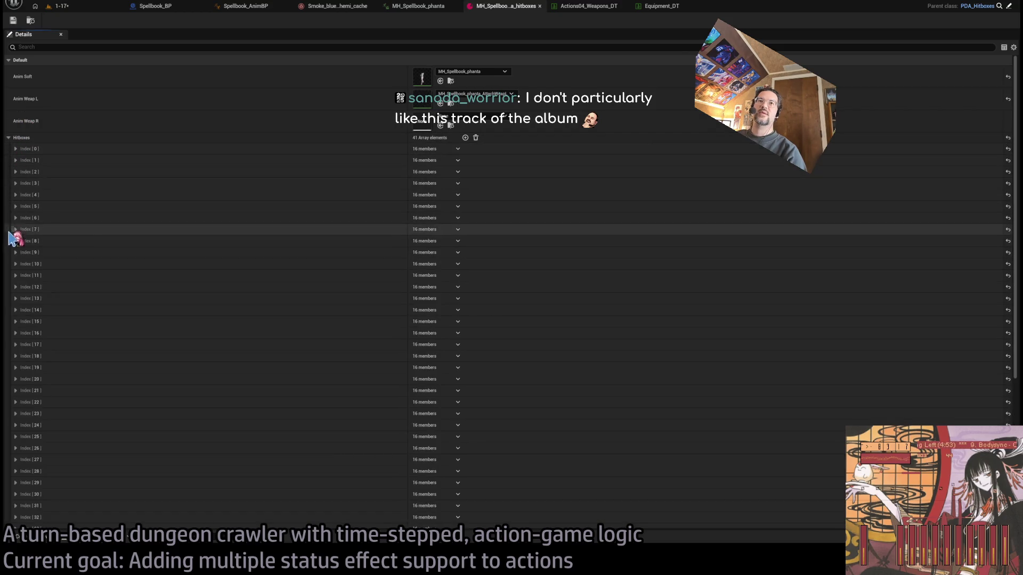
{"action": "left_click", "coordinate": [15, 321]}
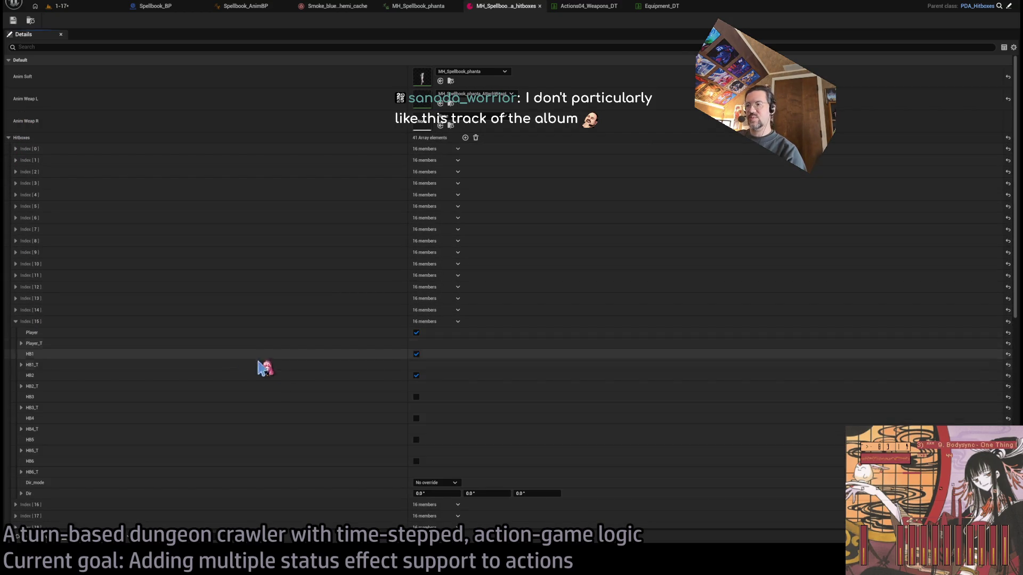
{"action": "scroll", "coordinate": [259, 368], "scroll_direction": "down", "scroll_amount": 2}
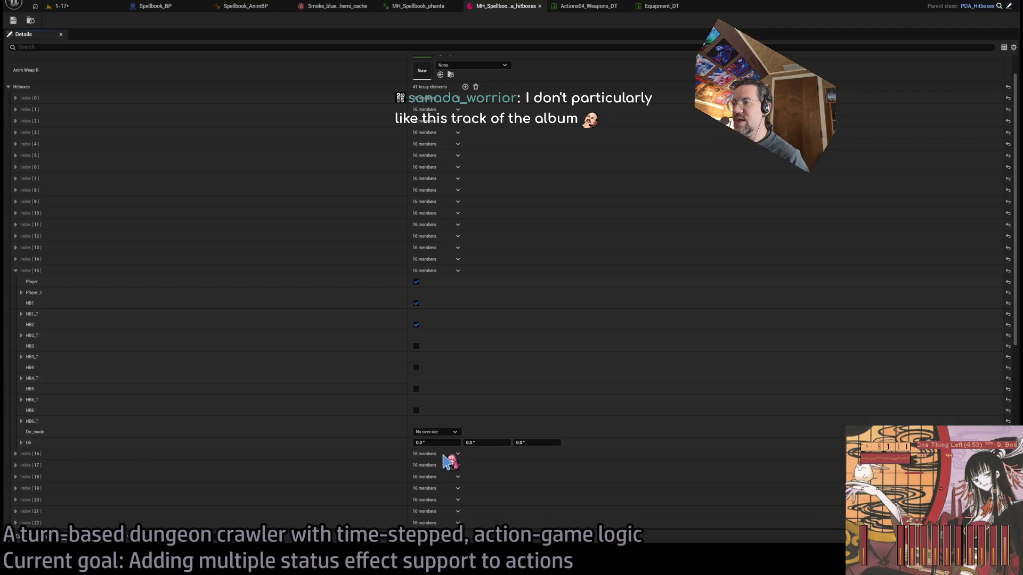
{"action": "left_click", "coordinate": [80, 6]}
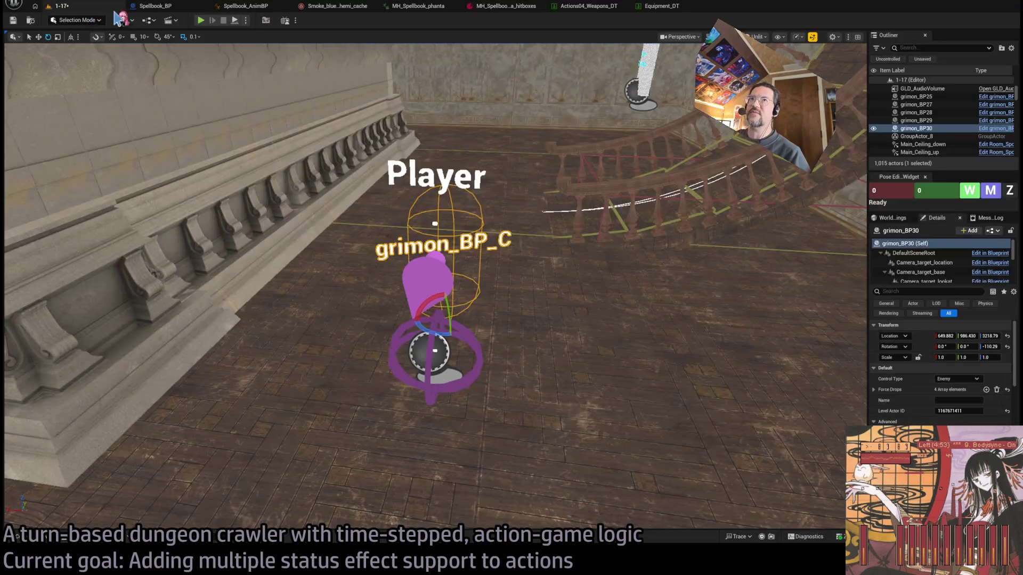
Play-test the fear-striking spellbook action against the locked-on cat enemy.
{"action": "left_click", "coordinate": [206, 24]}
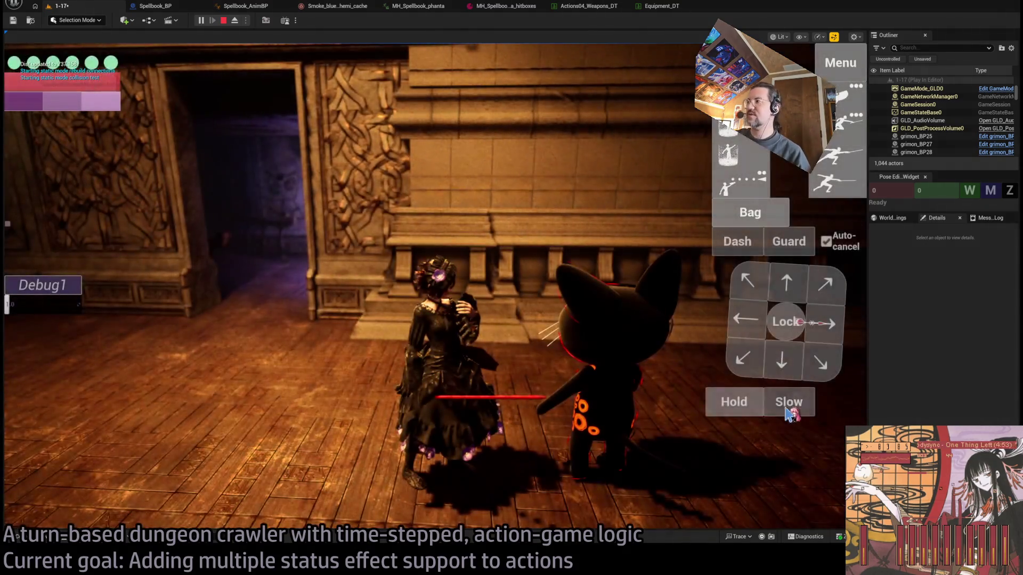
{"action": "left_click", "coordinate": [783, 358]}
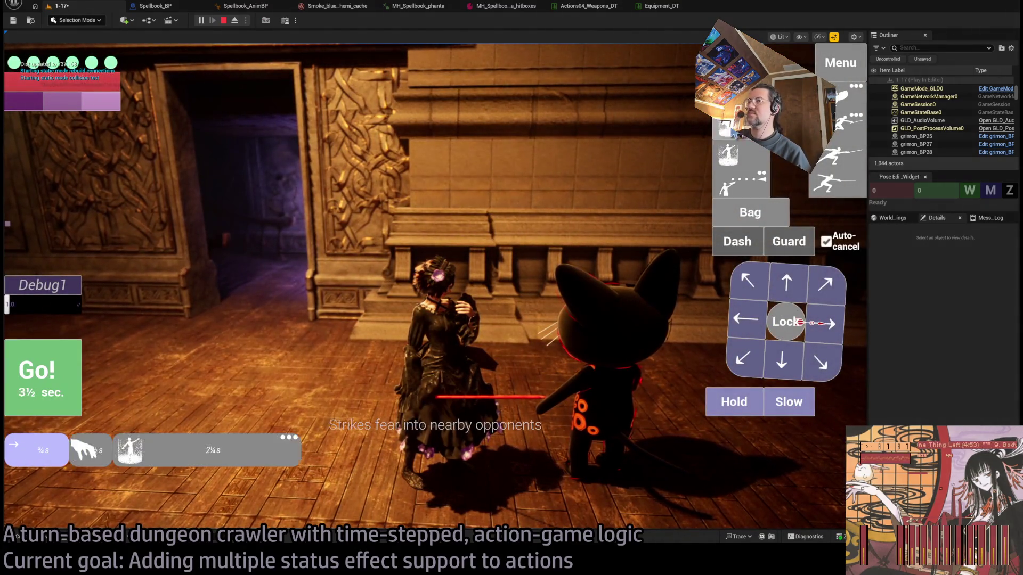
{"action": "left_click", "coordinate": [40, 368]}
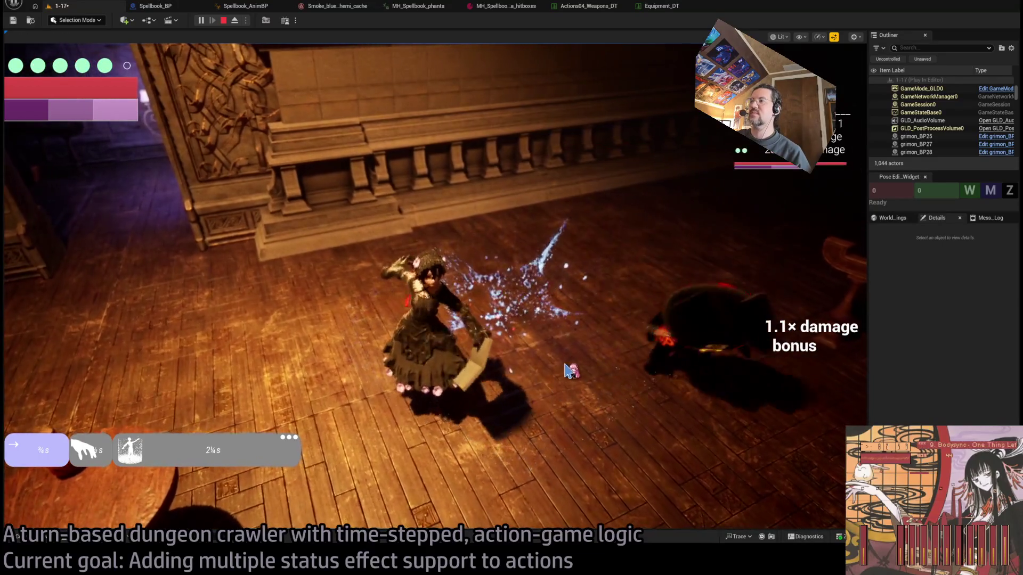
{"action": "left_click", "coordinate": [786, 321]}
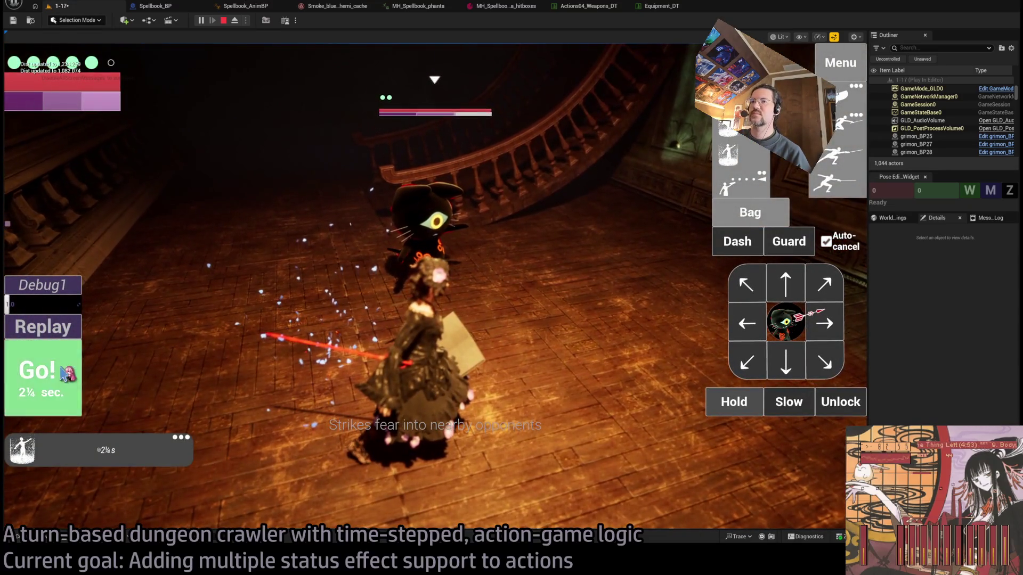
{"action": "left_click", "coordinate": [68, 370]}
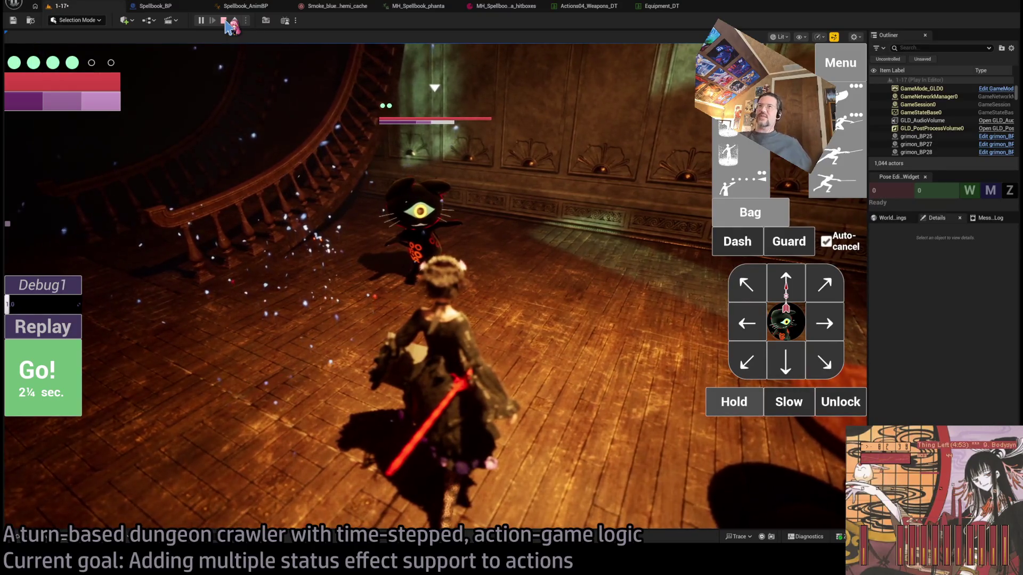
{"action": "left_click", "coordinate": [223, 21]}
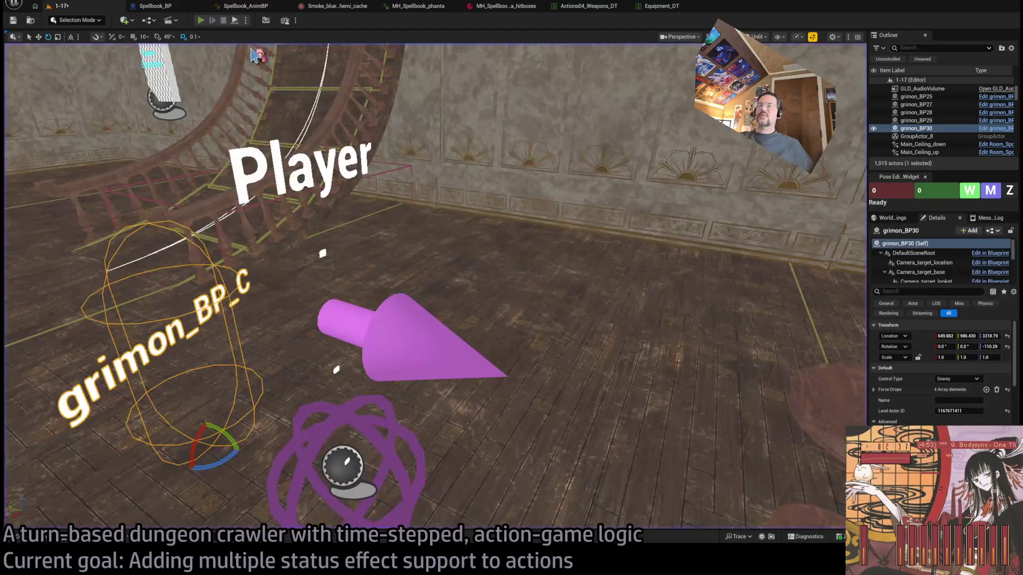
Play-test again, casting the chosen spell on the cat for 39 damage, then open Spellbook_AnimBP.
{"action": "key", "text": "alt+p"}
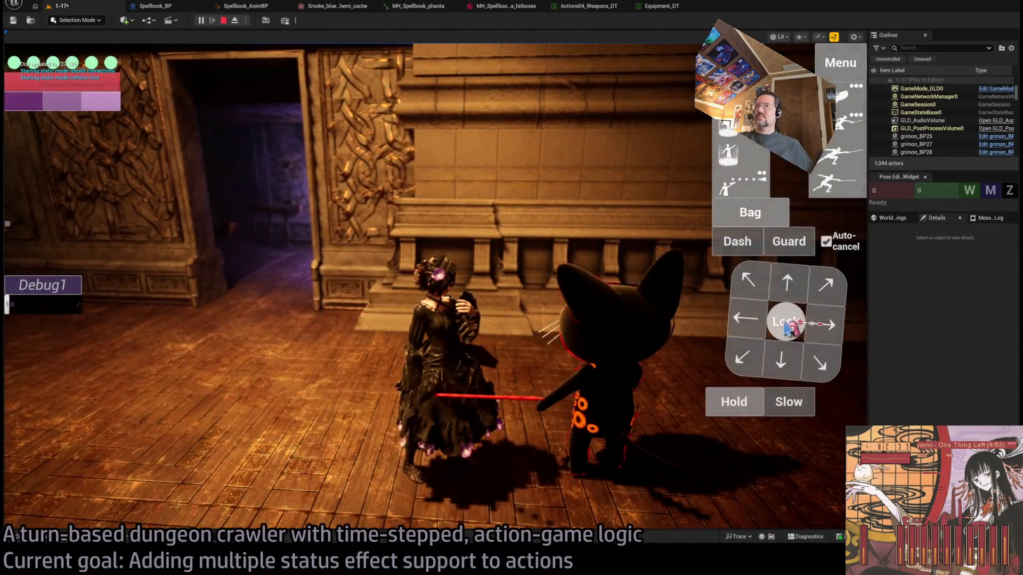
{"action": "left_click", "coordinate": [786, 326]}
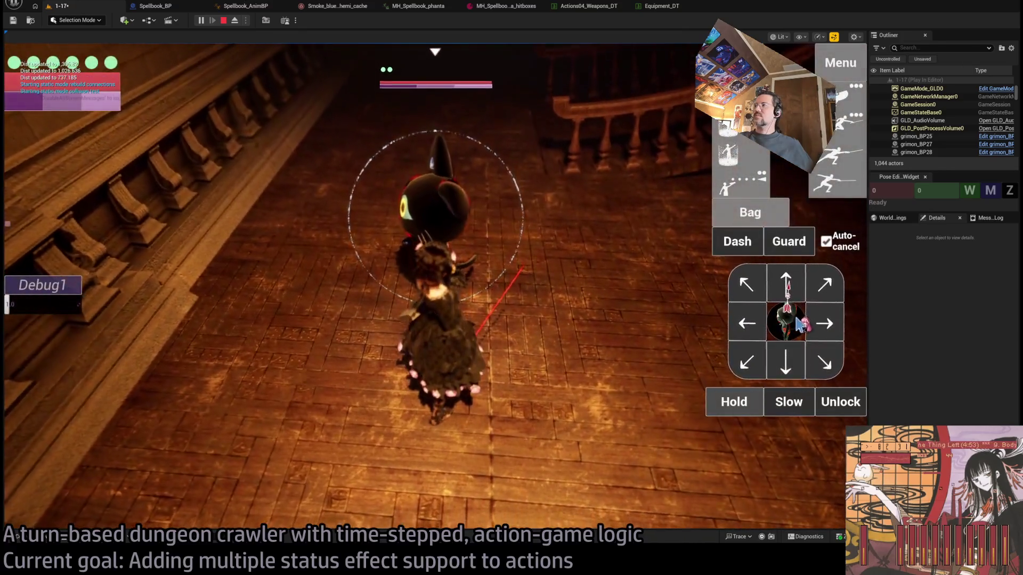
{"action": "left_click", "coordinate": [841, 401]}
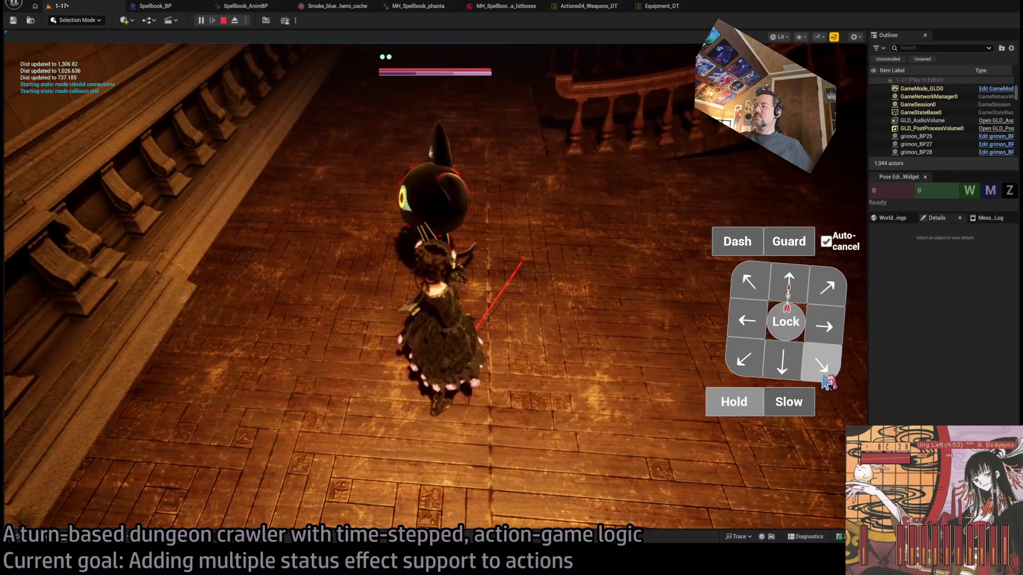
{"action": "left_click", "coordinate": [745, 160]}
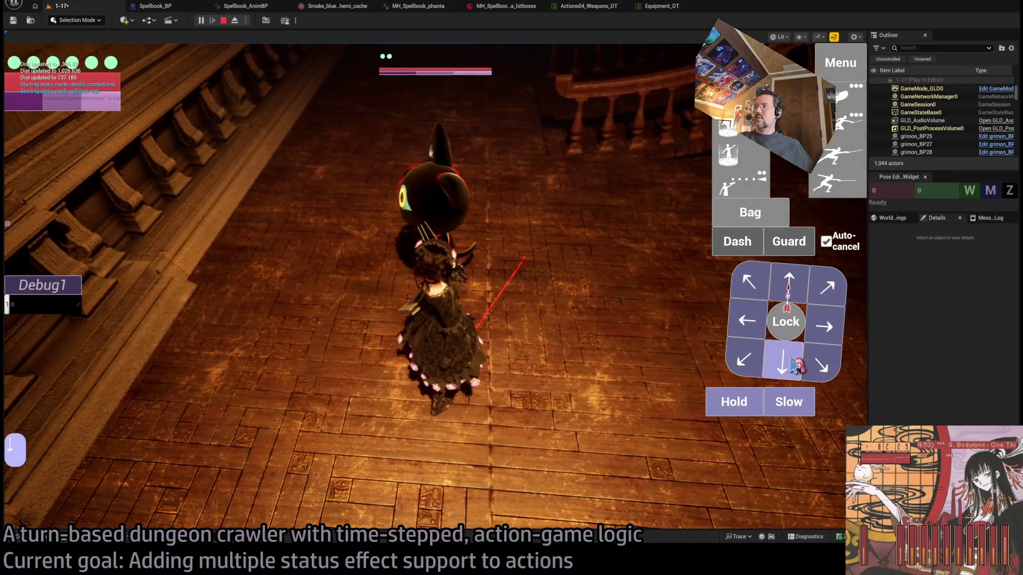
{"action": "left_click", "coordinate": [789, 282]}
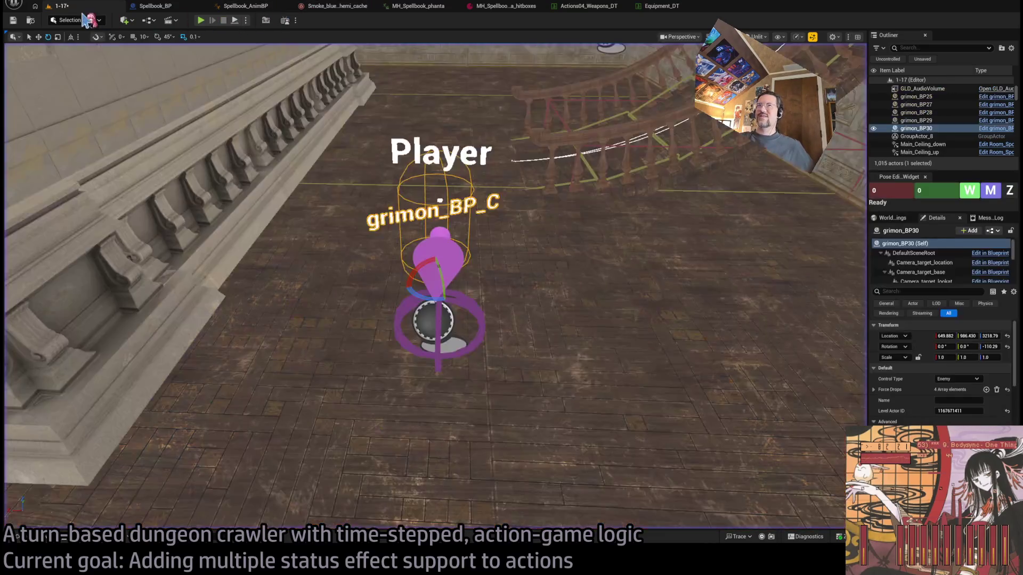
{"action": "left_click", "coordinate": [224, 21]}
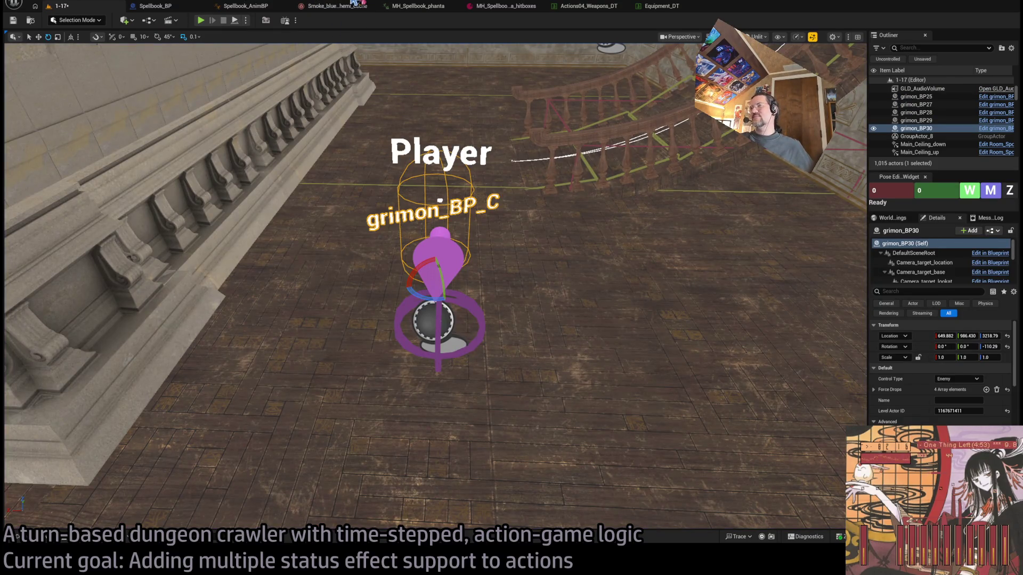
{"action": "left_click", "coordinate": [260, 6]}
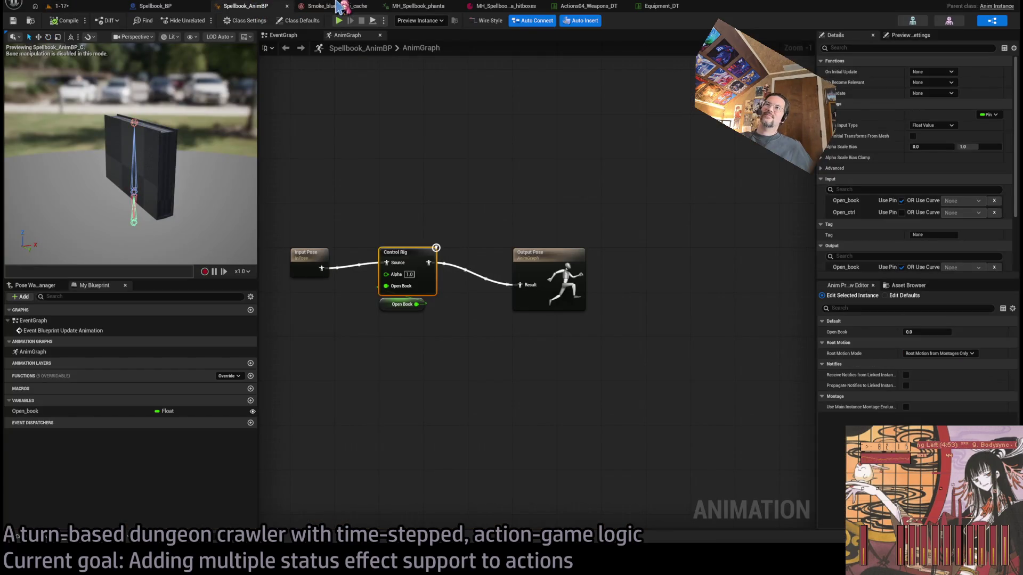
Confirm the spellbook hitbox entry's Dir_mode is kept at Radial out.
{"action": "left_click", "coordinate": [337, 6]}
{"action": "left_click", "coordinate": [418, 6]}
{"action": "left_click", "coordinate": [496, 6]}
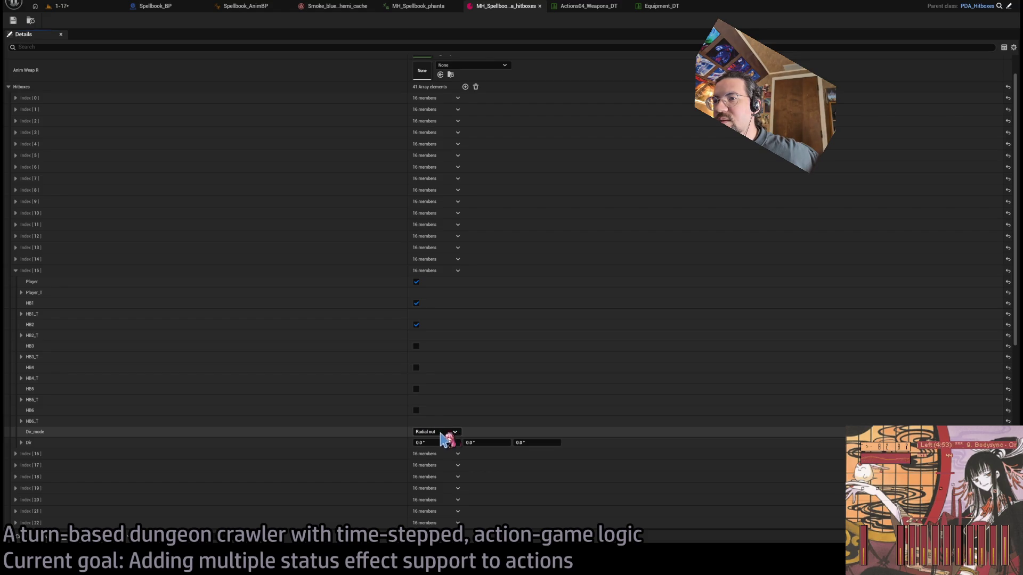
{"action": "left_click", "coordinate": [426, 432]}
{"action": "left_click", "coordinate": [422, 433]}
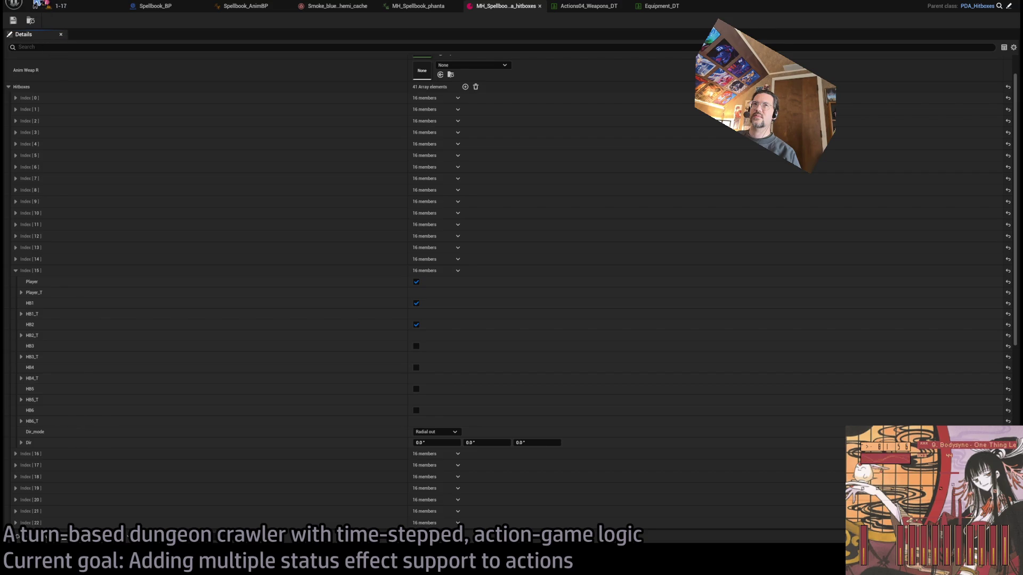
Open the PDA_Hitboxes blueprint class from the hitbox data asset.
{"action": "left_click", "coordinate": [59, 6]}
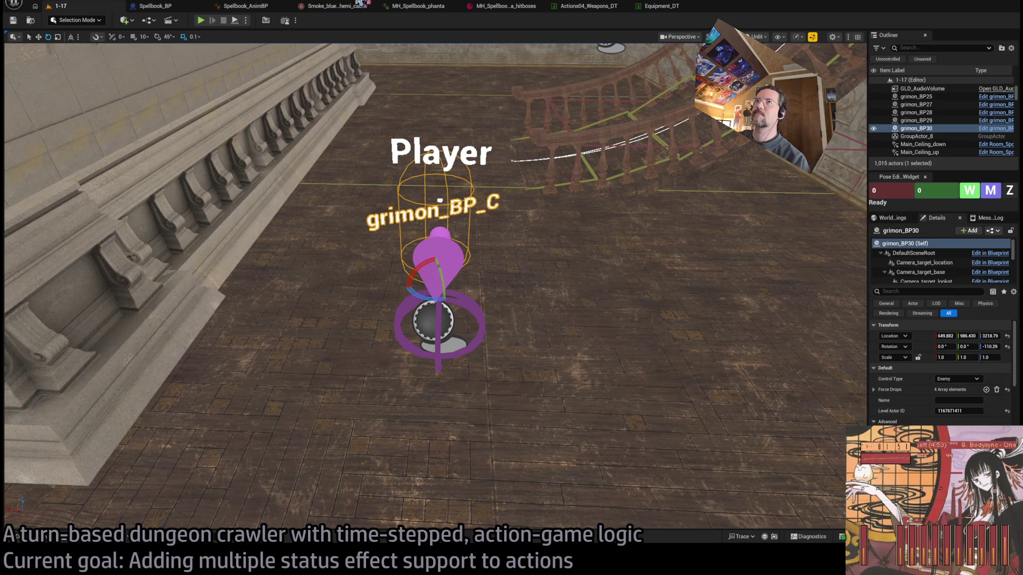
{"action": "left_click", "coordinate": [501, 6]}
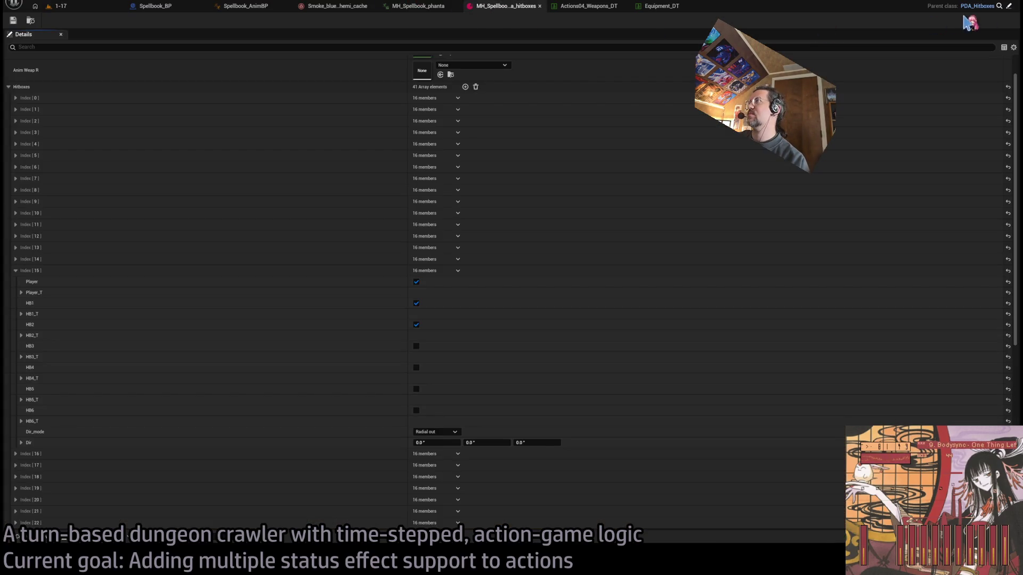
{"action": "left_click", "coordinate": [1008, 6]}
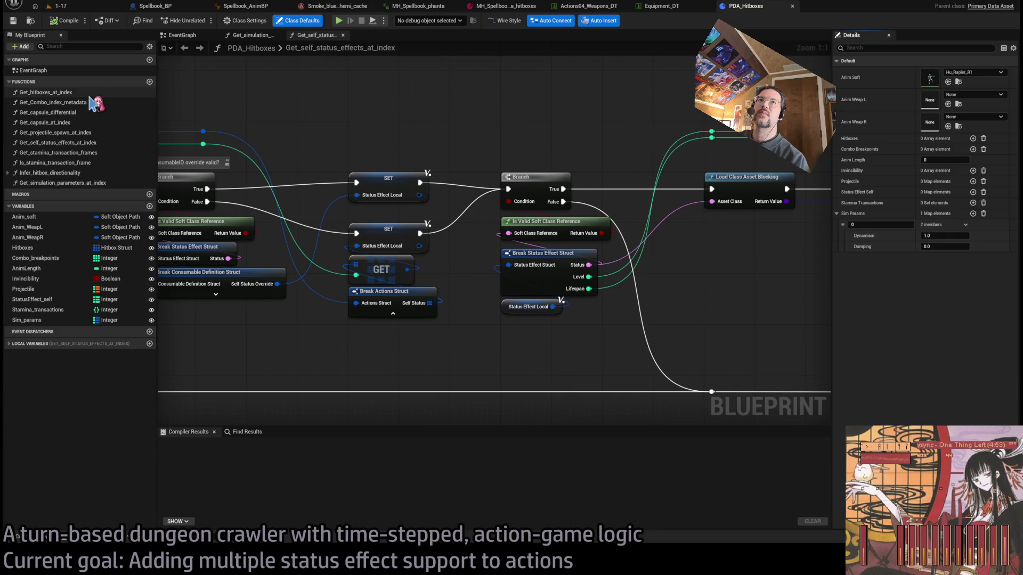
Open the Get_hitboxes_at_index graph and pan to its radial-out Normalize and Select nodes.
{"action": "double_click", "coordinate": [46, 92]}
{"action": "scroll", "coordinate": [360, 181], "scroll_direction": "up", "scroll_amount": 6}
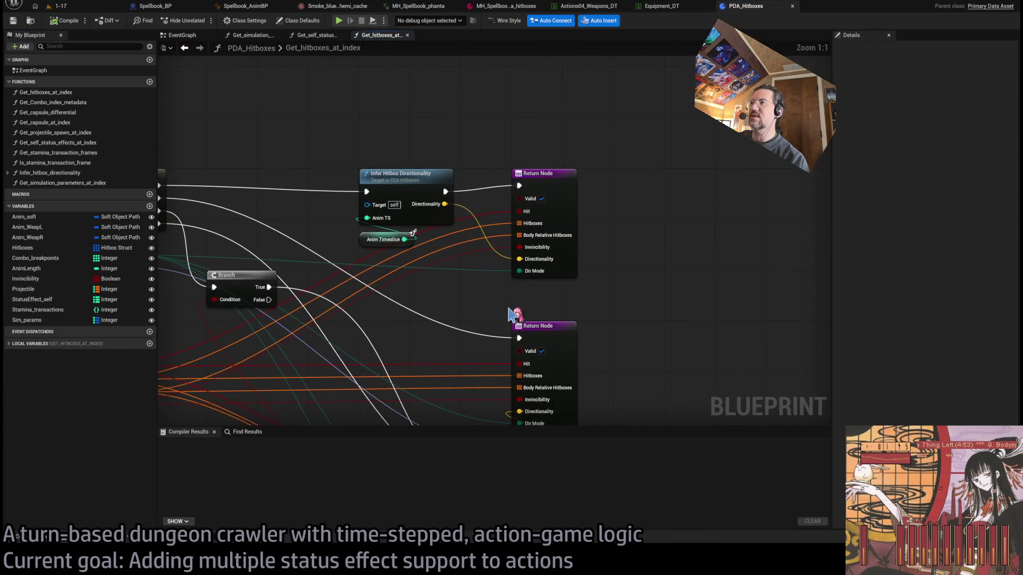
{"action": "mouse_move", "coordinate": [478, 280]}
{"action": "left_mouse_down"}
{"action": "mouse_move", "coordinate": [575, 251]}
{"action": "mouse_move", "coordinate": [550, 276]}
{"action": "mouse_move", "coordinate": [552, 222]}
{"action": "left_mouse_up"}
{"action": "mouse_move", "coordinate": [447, 167]}
{"action": "left_mouse_down"}
{"action": "mouse_move", "coordinate": [461, 195]}
{"action": "mouse_move", "coordinate": [430, 184]}
{"action": "left_mouse_up"}
{"action": "mouse_move", "coordinate": [533, 198]}
{"action": "left_mouse_down"}
{"action": "mouse_move", "coordinate": [556, 143]}
{"action": "mouse_move", "coordinate": [530, 170]}
{"action": "mouse_move", "coordinate": [532, 116]}
{"action": "left_mouse_up"}
{"action": "left_click_drag", "start_coordinate": [487, 234], "coordinate": [557, 397]}
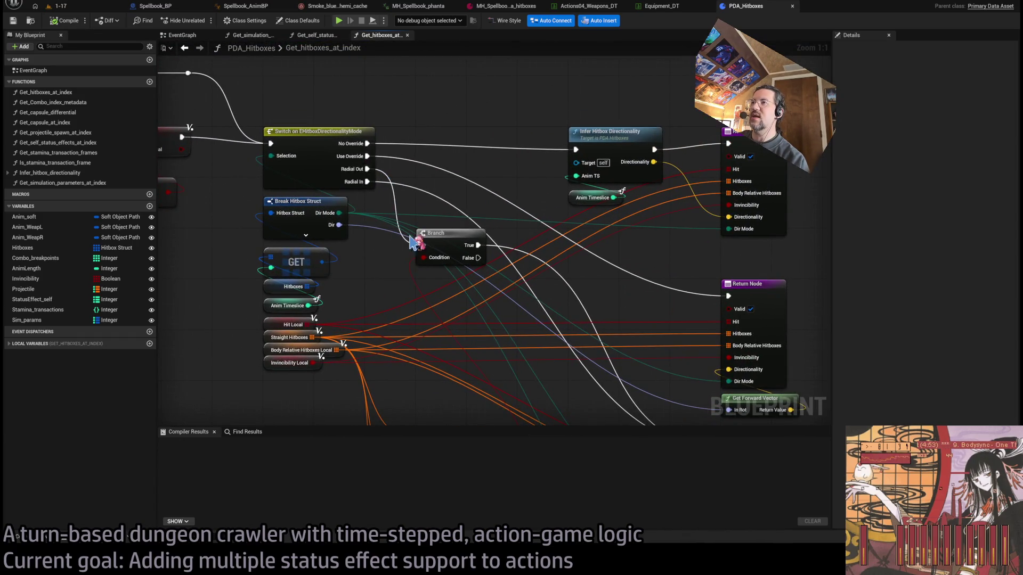
{"action": "mouse_move", "coordinate": [486, 266]}
{"action": "left_mouse_down"}
{"action": "mouse_move", "coordinate": [532, 222]}
{"action": "mouse_move", "coordinate": [486, 177]}
{"action": "left_mouse_up"}
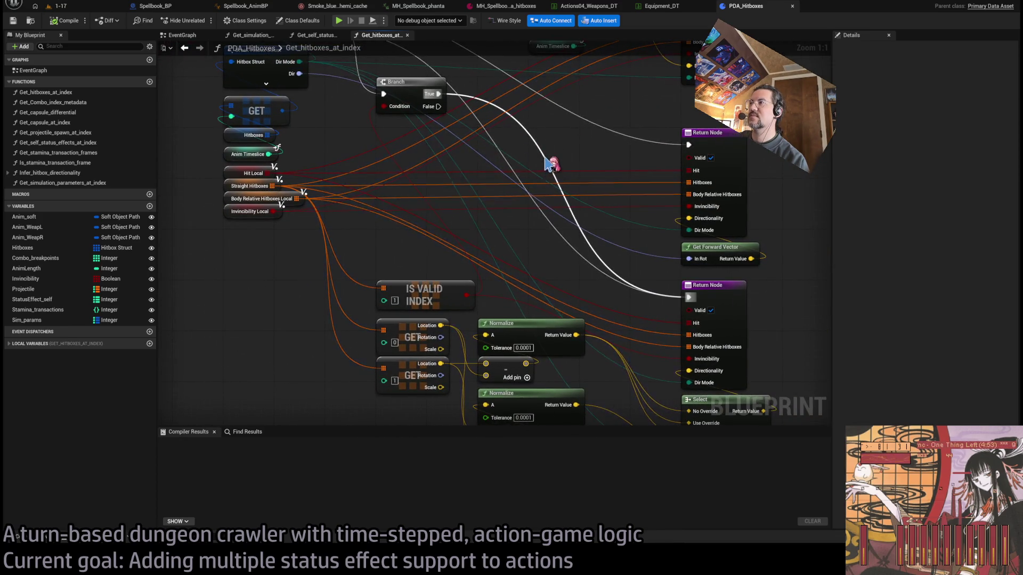
{"action": "left_click_drag", "start_coordinate": [646, 331], "coordinate": [605, 269]}
{"action": "mouse_move", "coordinate": [508, 193]}
{"action": "left_mouse_down"}
{"action": "mouse_move", "coordinate": [579, 303]}
{"action": "mouse_move", "coordinate": [612, 318]}
{"action": "mouse_move", "coordinate": [604, 289]}
{"action": "left_mouse_up"}
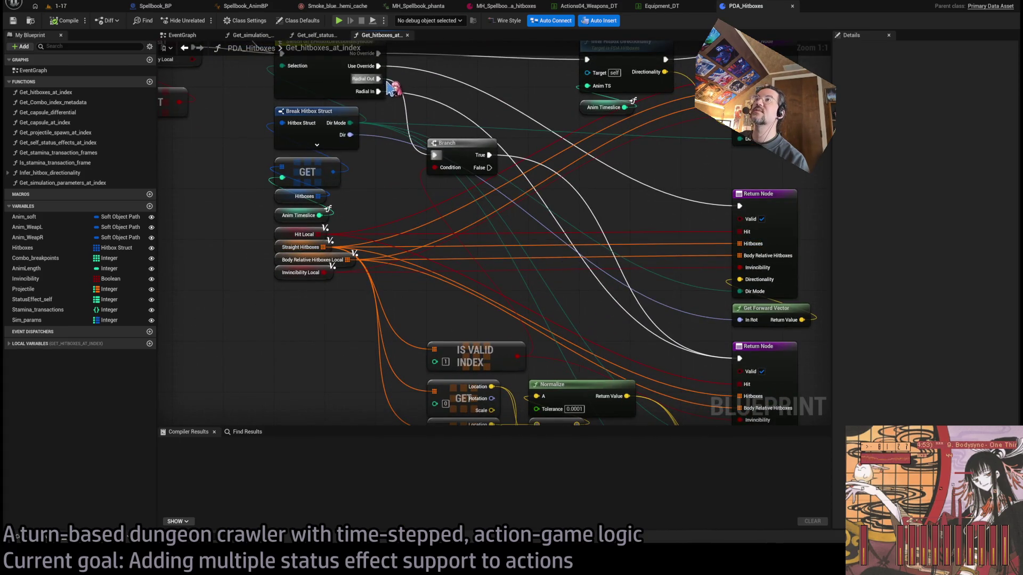
{"action": "mouse_move", "coordinate": [476, 269]}
{"action": "left_mouse_down"}
{"action": "mouse_move", "coordinate": [457, 215]}
{"action": "mouse_move", "coordinate": [404, 138]}
{"action": "left_mouse_up"}
{"action": "mouse_move", "coordinate": [380, 255]}
{"action": "left_mouse_down"}
{"action": "mouse_move", "coordinate": [399, 287]}
{"action": "mouse_move", "coordinate": [400, 210]}
{"action": "left_mouse_up"}
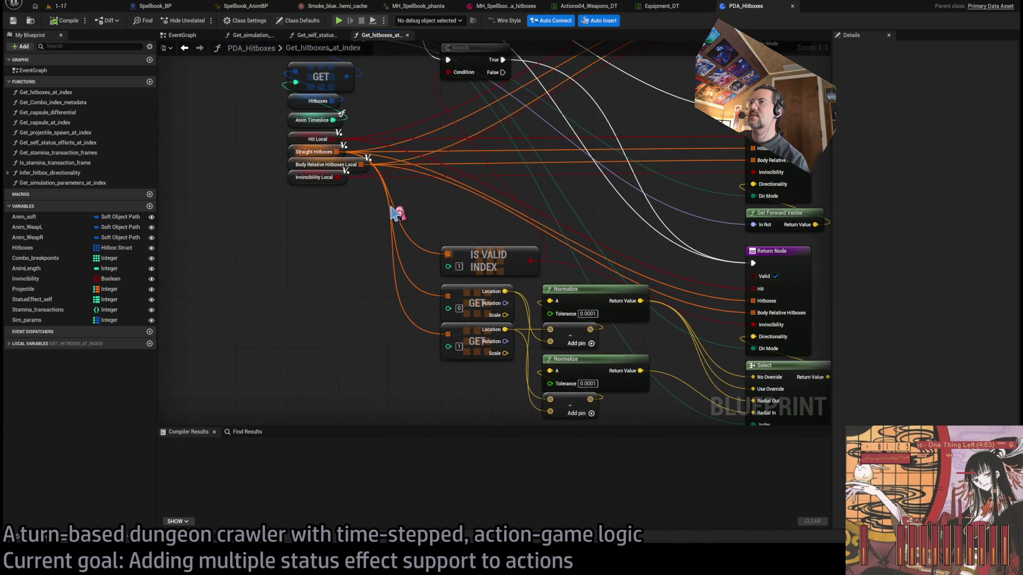
{"action": "left_click_drag", "start_coordinate": [425, 301], "coordinate": [427, 264]}
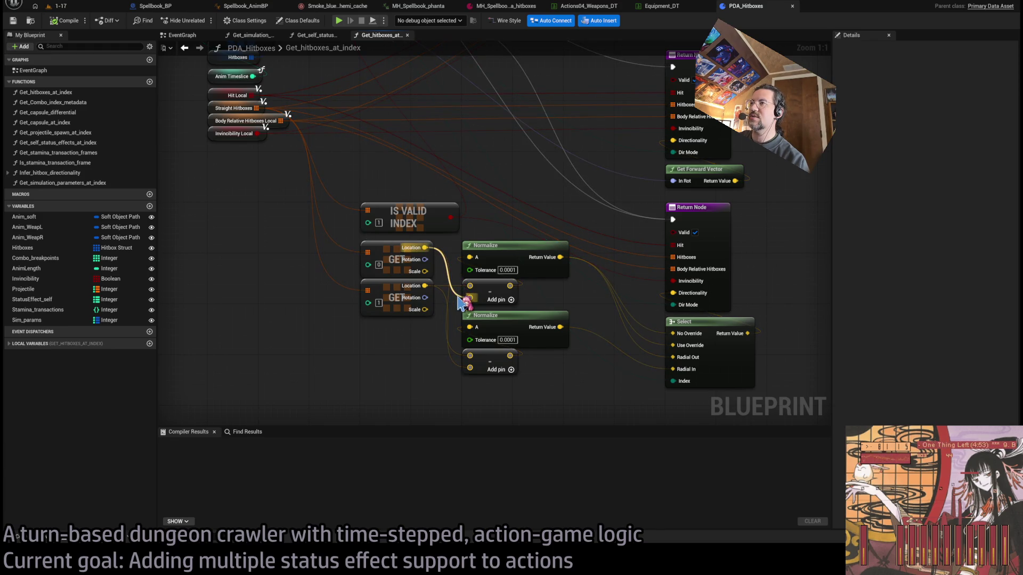
{"action": "left_click_drag", "start_coordinate": [459, 304], "coordinate": [493, 355]}
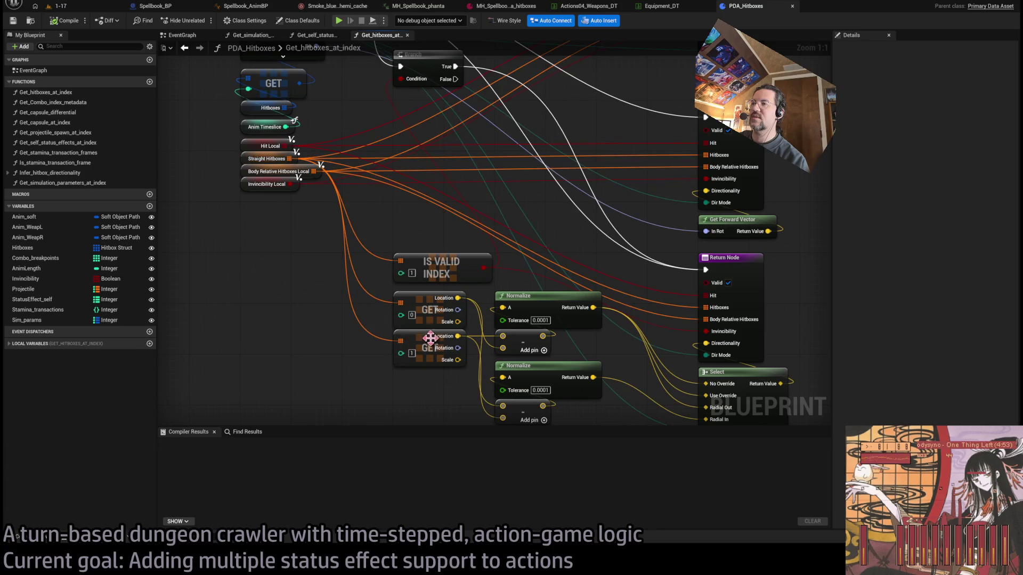
{"action": "mouse_move", "coordinate": [274, 267]}
{"action": "left_mouse_down"}
{"action": "mouse_move", "coordinate": [145, 316]}
{"action": "mouse_move", "coordinate": [191, 372]}
{"action": "mouse_move", "coordinate": [377, 283]}
{"action": "left_mouse_up"}
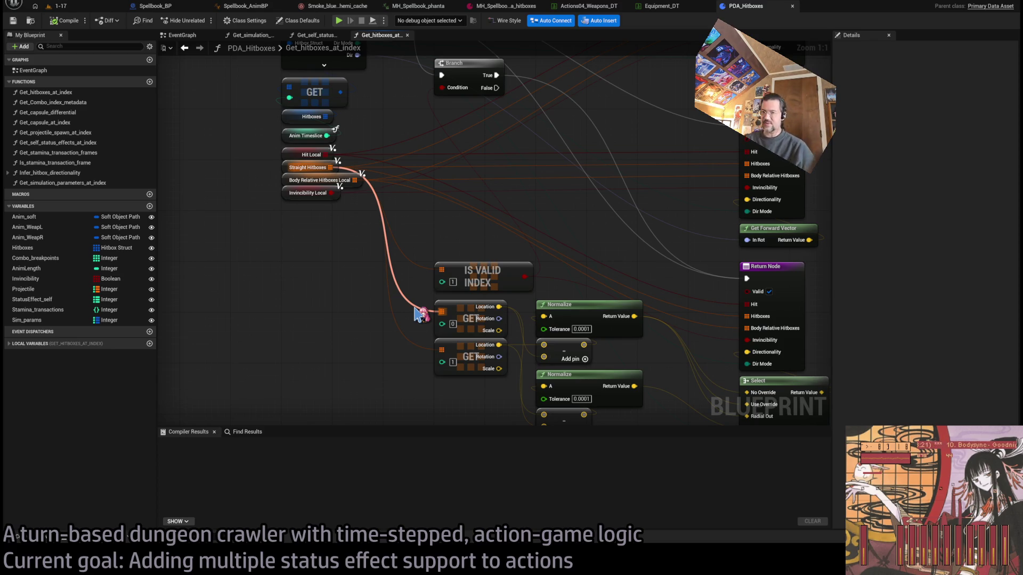
{"action": "key", "text": "alt+Tab"}
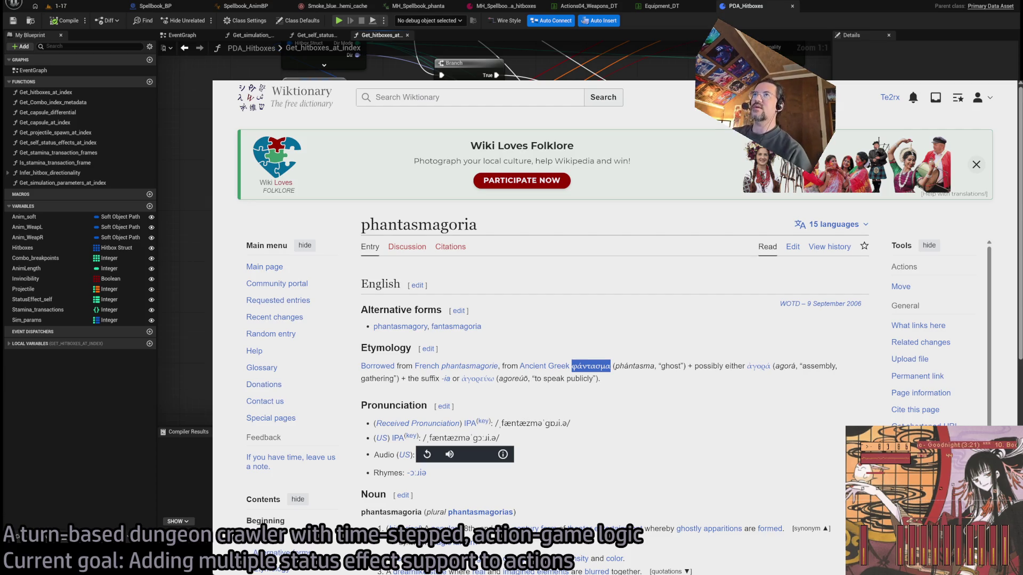
Open the GLD: MetaDusk document from the Google Docs home page.
{"action": "key", "text": "ctrl+t"}
{"action": "type", "text": "docs"}
{"action": "key", "text": "Return"}
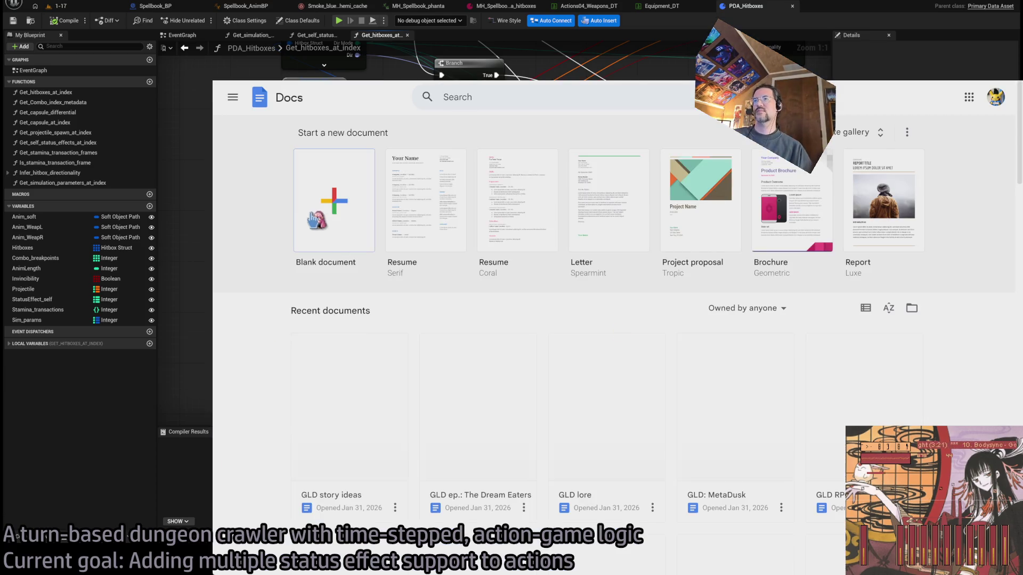
{"action": "left_click", "coordinate": [366, 373]}
{"action": "scroll", "coordinate": [674, 355], "scroll_direction": "down", "scroll_amount": 5}
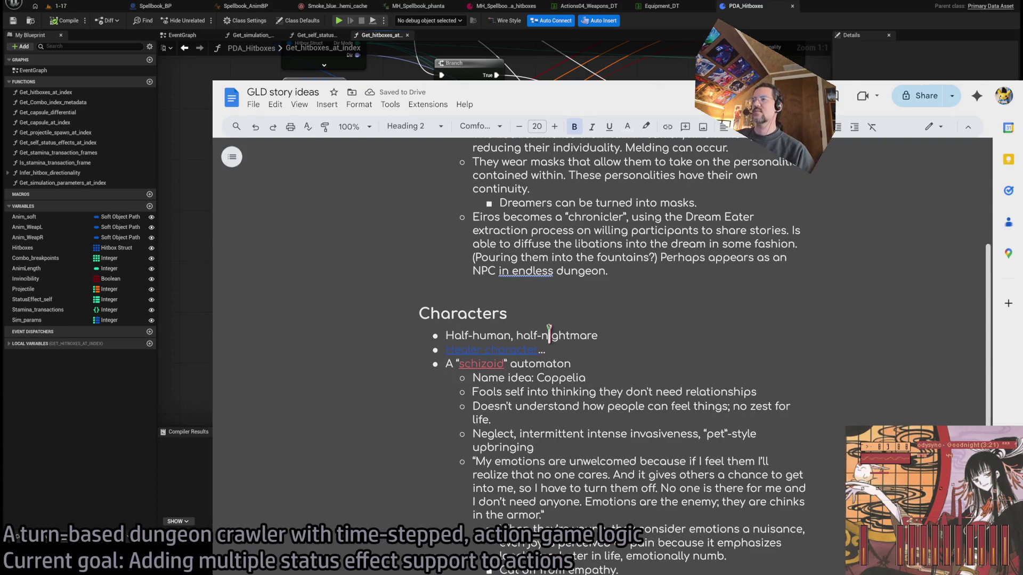
{"action": "key", "text": "alt+Left"}
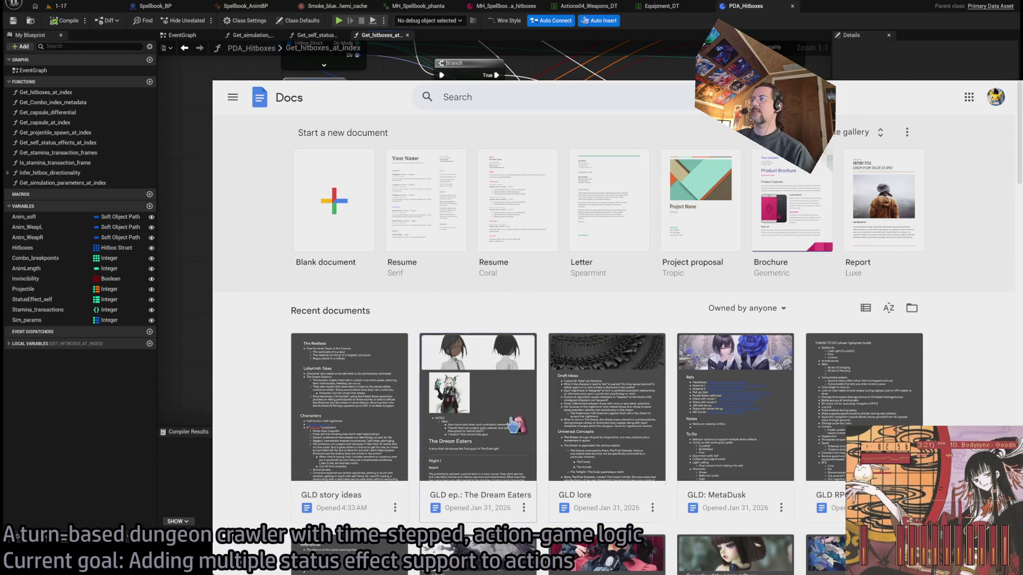
{"action": "left_click", "coordinate": [762, 408]}
{"action": "scroll", "coordinate": [479, 299], "scroll_direction": "down", "scroll_amount": 6}
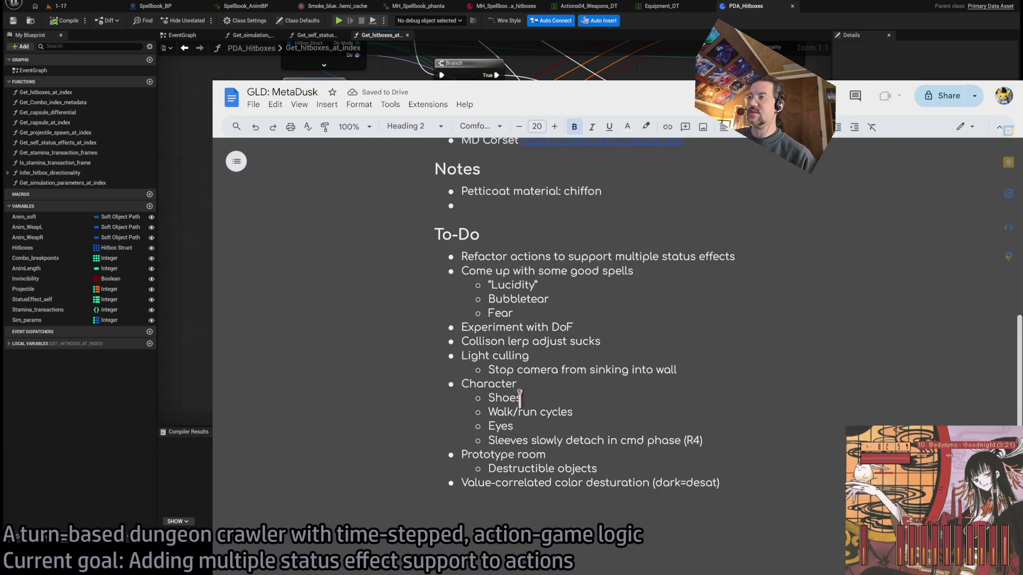
Rewrite the first To-Do item as 'Attack directionality for AOEs that consider target location relative to body hitbox.'.
{"action": "triple_click", "coordinate": [465, 256]}
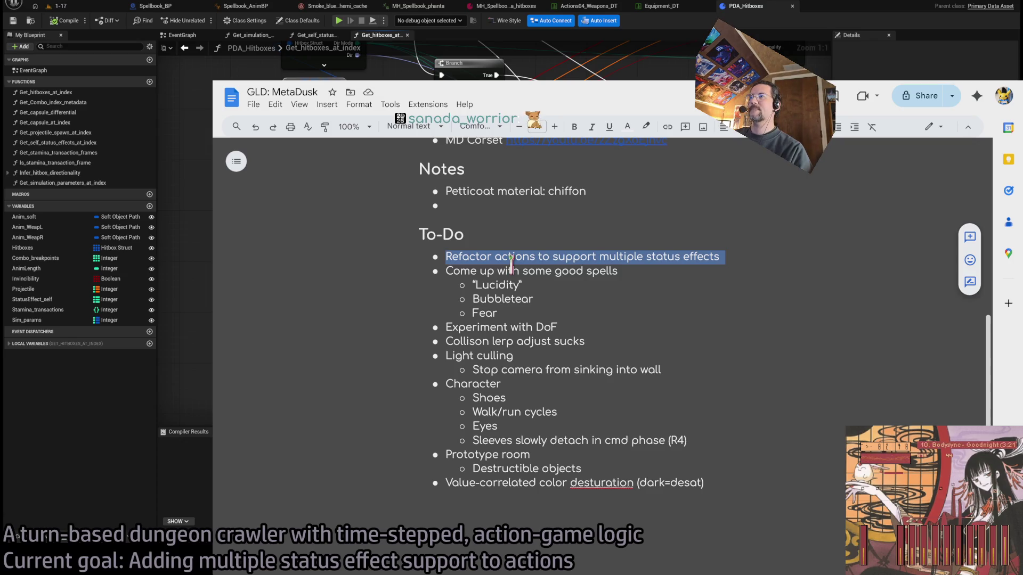
{"action": "type", "text": "D"}
{"action": "key", "text": "BackSpace"}
{"action": "type", "text": "Directionality of"}
{"action": "key", "text": "BackSpace"}
{"action": "key", "text": "BackSpace"}
{"action": "key", "text": "BackSpace"}
{"action": "type", "text": "lyity of attack"}
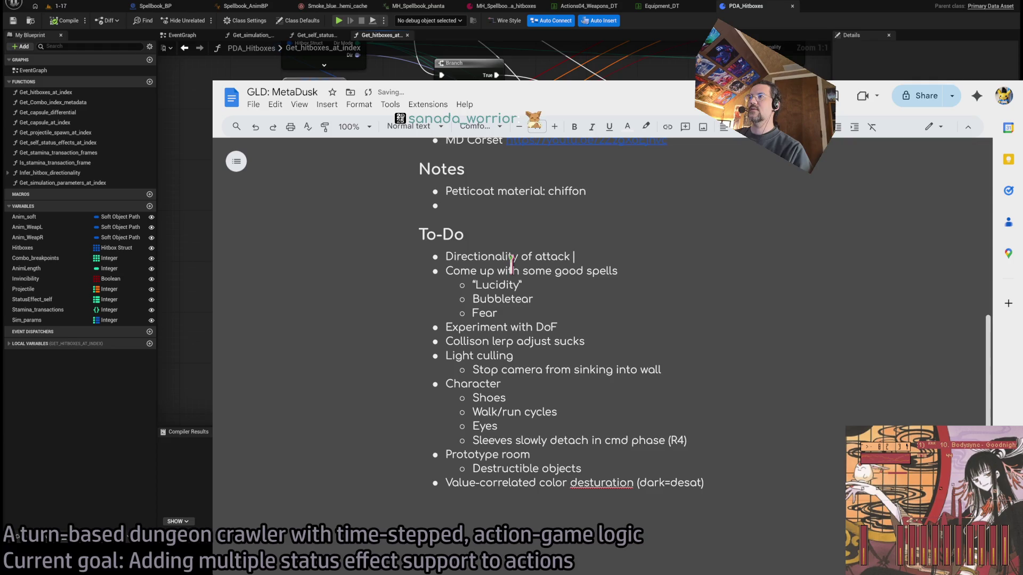
{"action": "key", "text": "BackSpace"}
{"action": "key", "text": "BackSpace"}
{"action": "key", "text": "BackSpace"}
{"action": "key", "text": "BackSpace"}
{"action": "key", "text": "BackSpace"}
{"action": "key", "text": "BackSpace"}
{"action": "type", "text": "Attack directionality for AOEs that consider "}
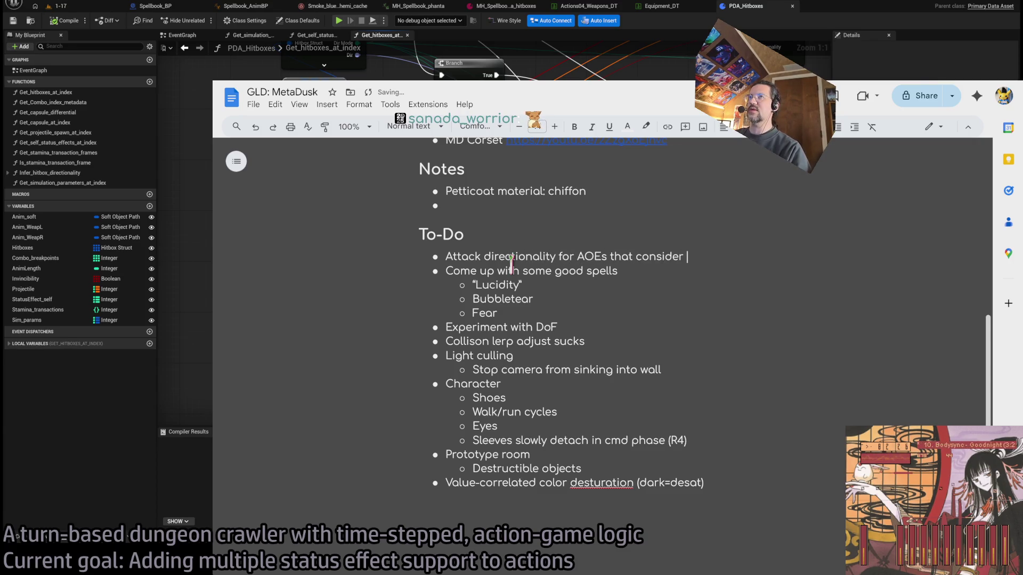
{"action": "type", "text": "target location relative to body hitbox"}
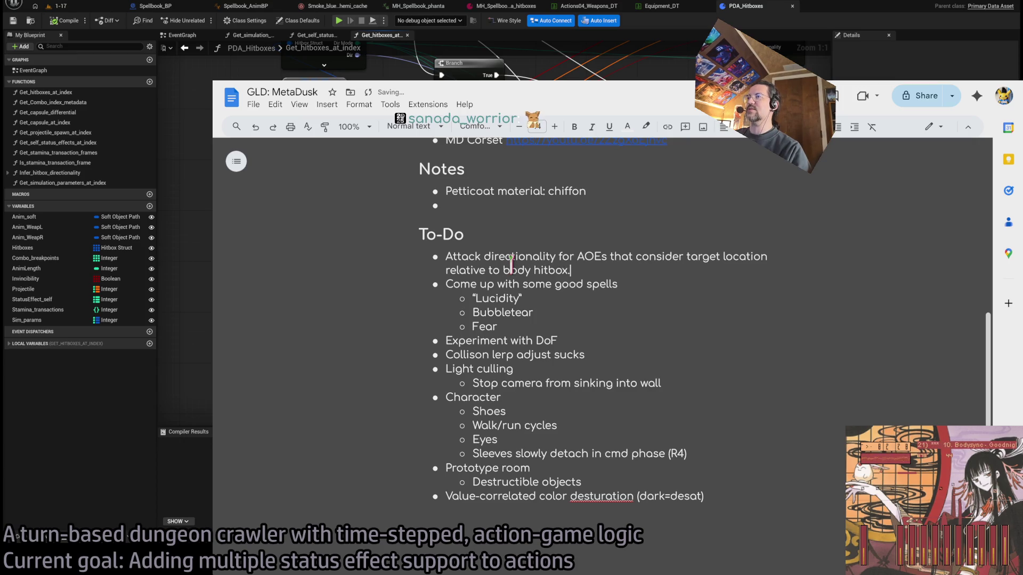
{"action": "key", "text": "BackSpace"}
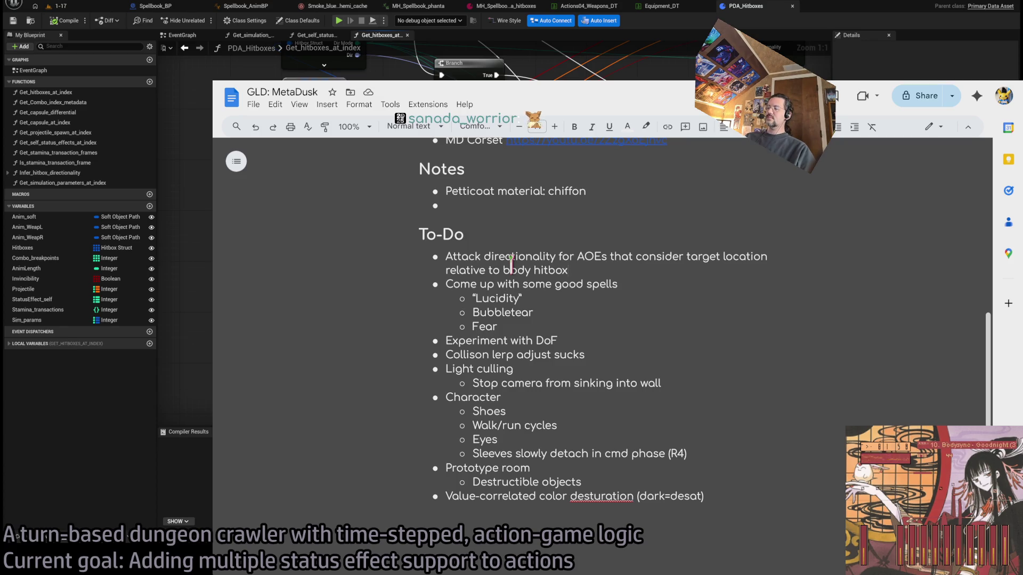
{"action": "type", "text": "."}
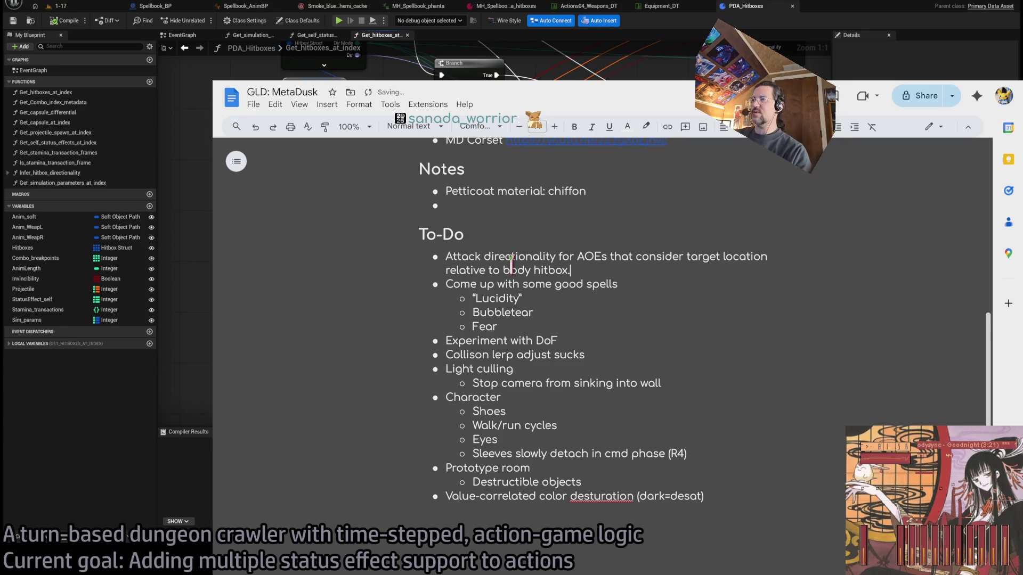
{"action": "key", "text": "Return"}
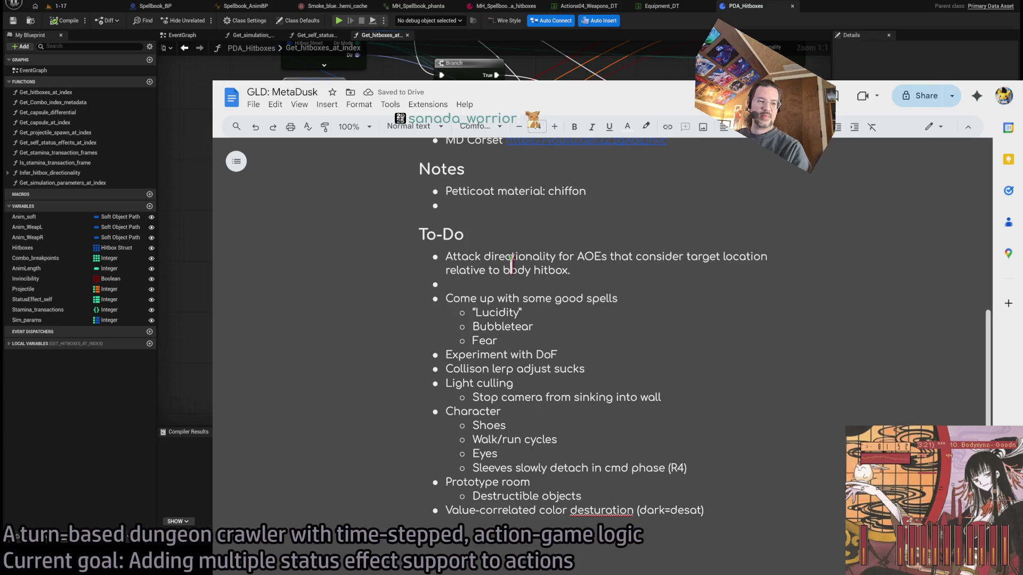
Add the To-Do bullet 'Type of attack that is purely status effect'.
{"action": "type", "text": "T"}
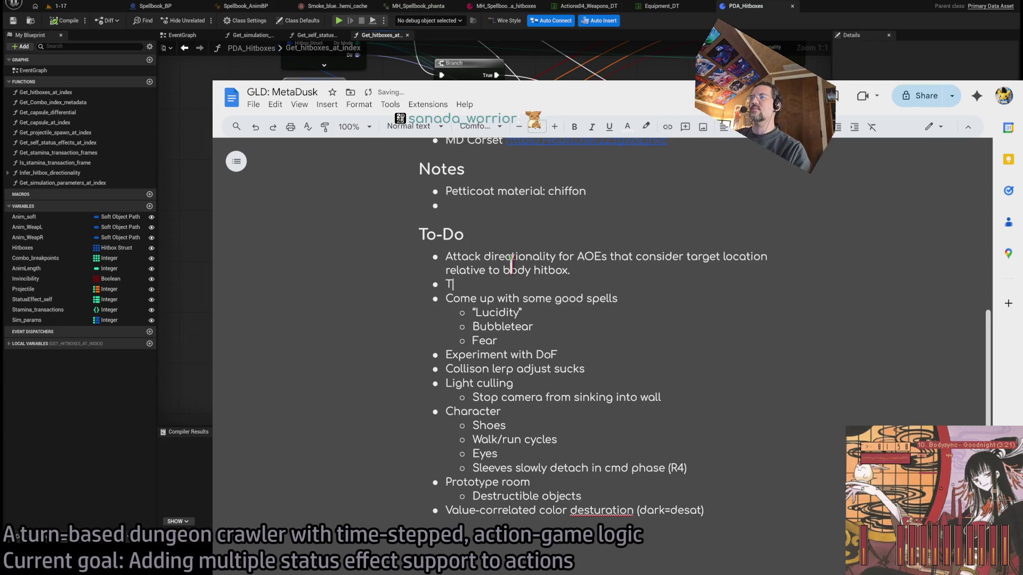
{"action": "type", "text": "ype of attack that is pure"}
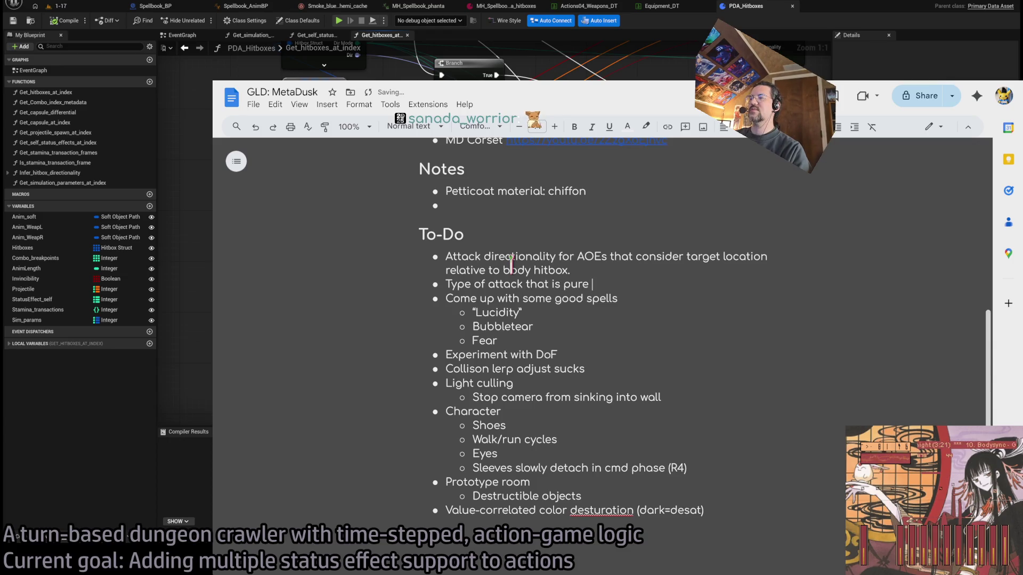
{"action": "key", "text": "BackSpace"}
{"action": "key", "text": "BackSpace"}
{"action": "key", "text": "BackSpace"}
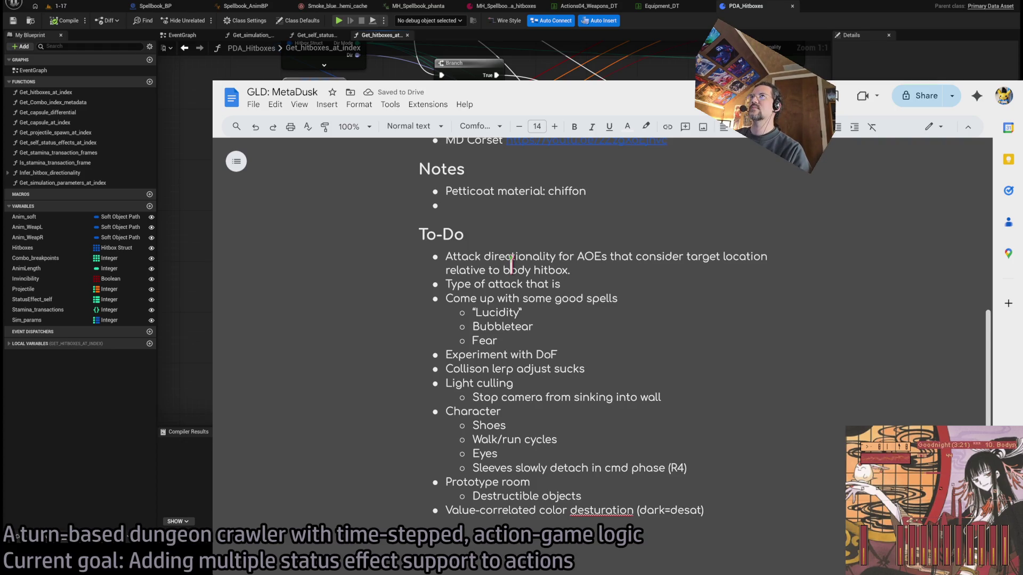
{"action": "type", "text": " purely"}
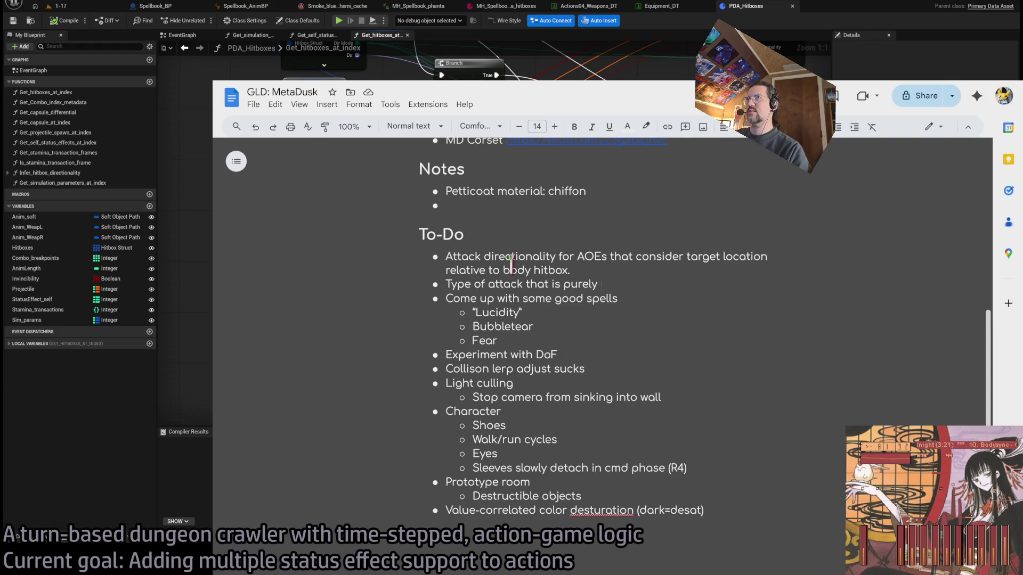
{"action": "type", "text": "stat"}
{"action": "key", "text": "BackSpace"}
{"action": "key", "text": "BackSpace"}
{"action": "key", "text": "BackSpace"}
{"action": "key", "text": "BackSpace"}
{"action": "type", "text": "s"}
{"action": "key", "text": "BackSpace"}
{"action": "key", "text": "BackSpace"}
{"action": "type", "text": "status effect"}
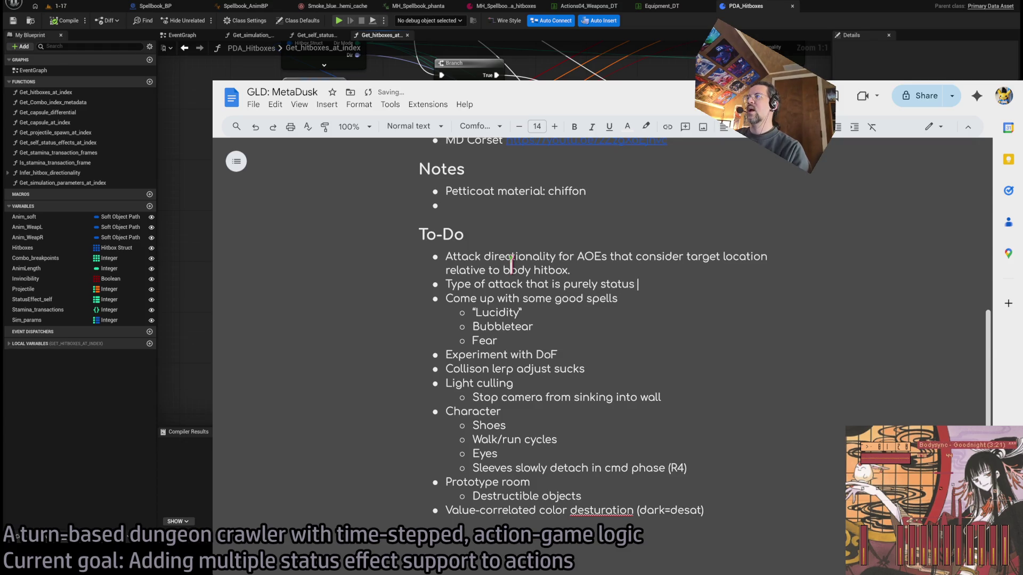
{"action": "key", "text": "Return"}
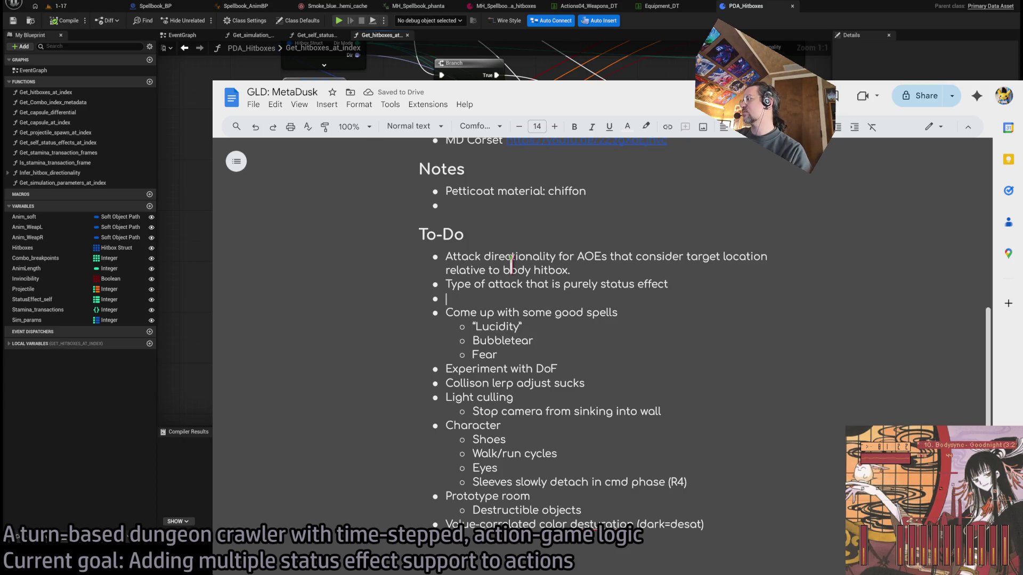
Add the bullet 'Errors appear when no impact VFX defined in action struct', then switch to Twitch.
{"action": "type", "text": "Attack"}
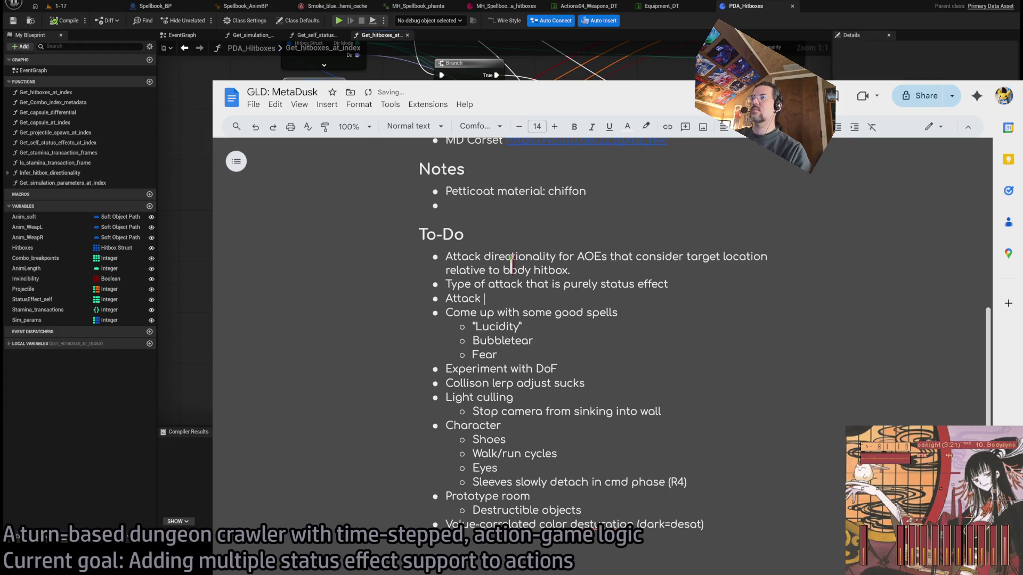
{"action": "key", "text": "BackSpace"}
{"action": "key", "text": "BackSpace"}
{"action": "key", "text": "BackSpace"}
{"action": "key", "text": "BackSpace"}
{"action": "key", "text": "BackSpace"}
{"action": "key", "text": "BackSpace"}
{"action": "type", "text": "Erorr"}
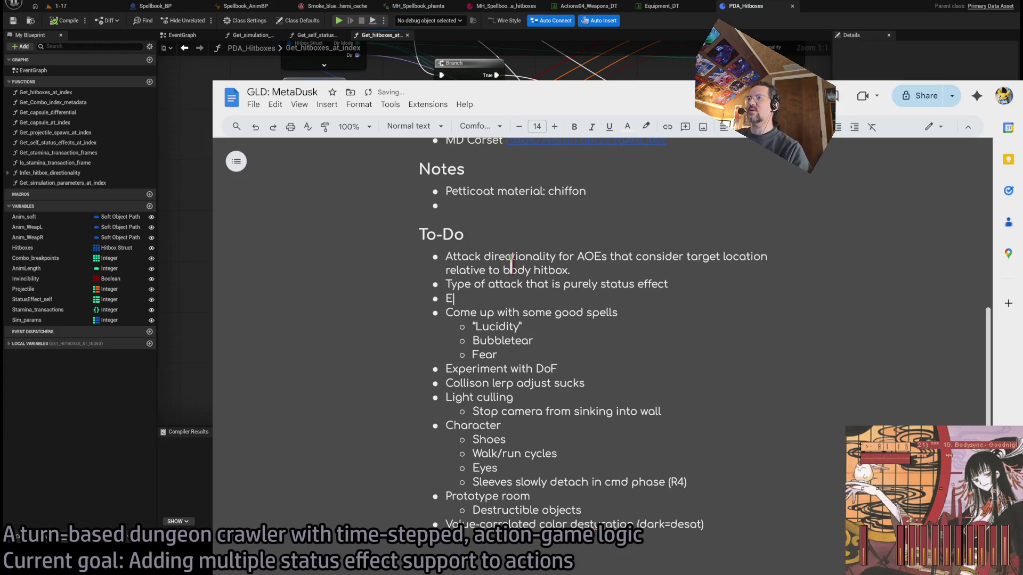
{"action": "key", "text": "BackSpace"}
{"action": "key", "text": "BackSpace"}
{"action": "key", "text": "BackSpace"}
{"action": "type", "text": "rors "}
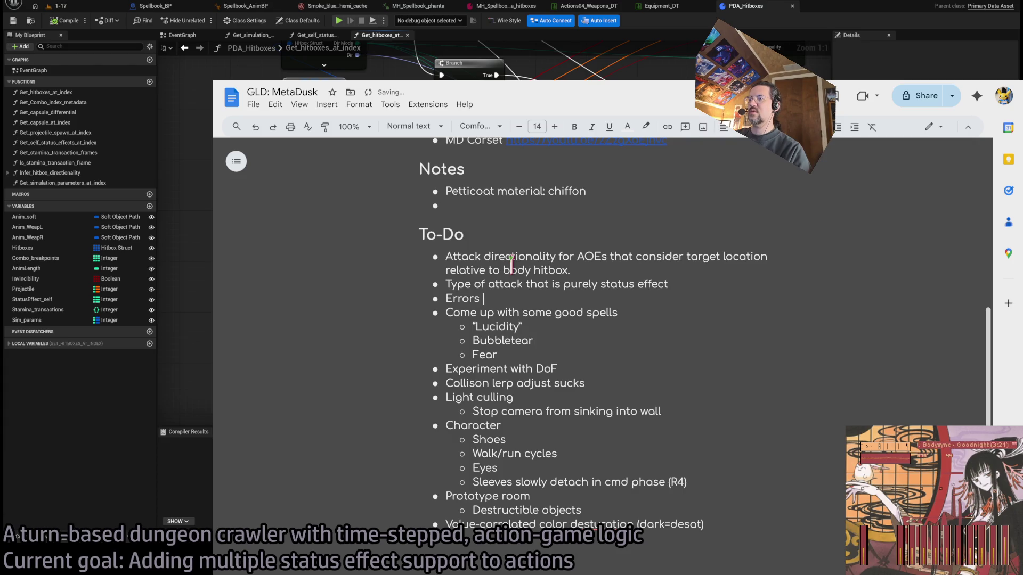
{"action": "type", "text": "appear when no impc"}
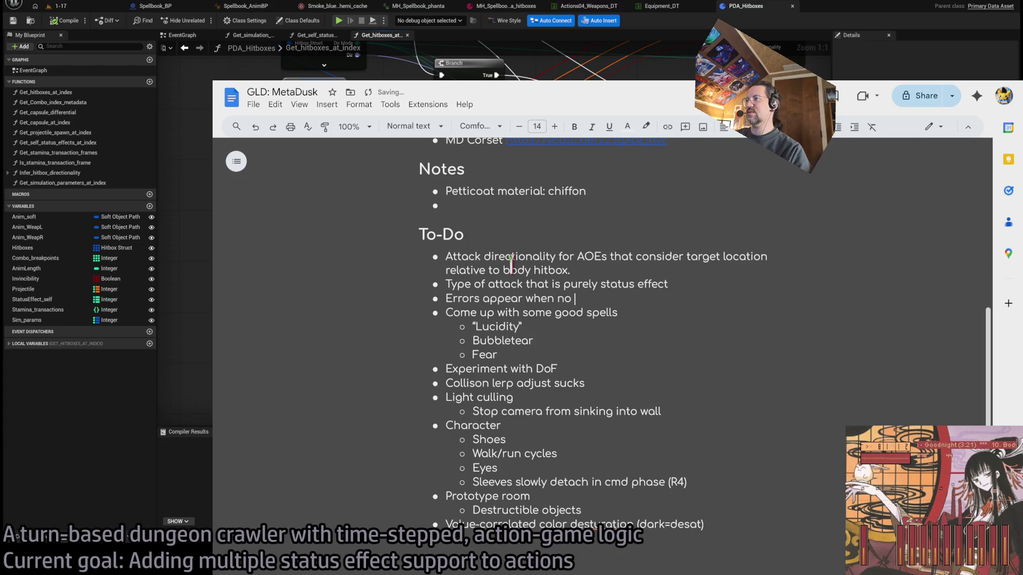
{"action": "key", "text": "BackSpace"}
{"action": "type", "text": "act V"}
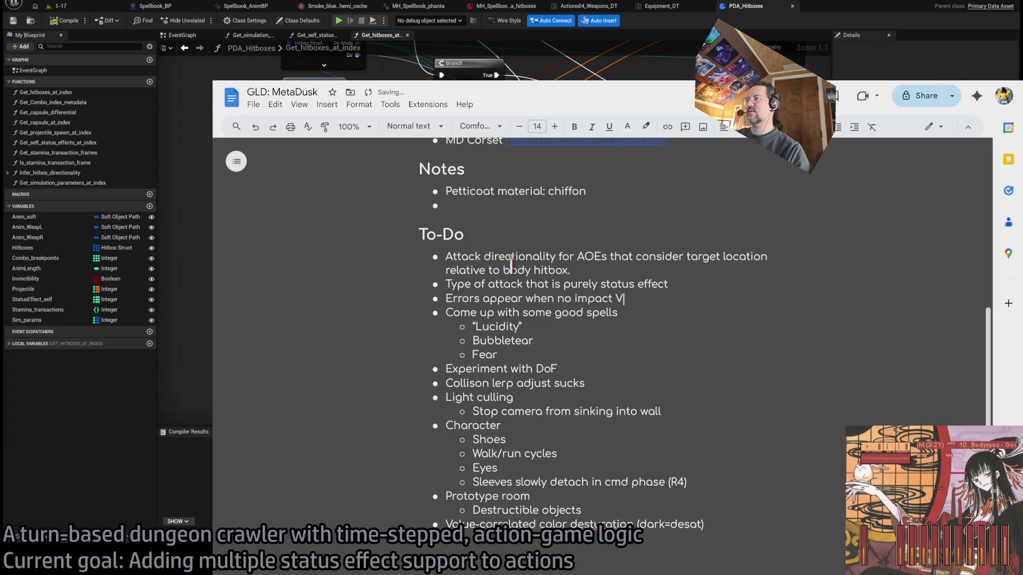
{"action": "type", "text": "FX defined in action struct"}
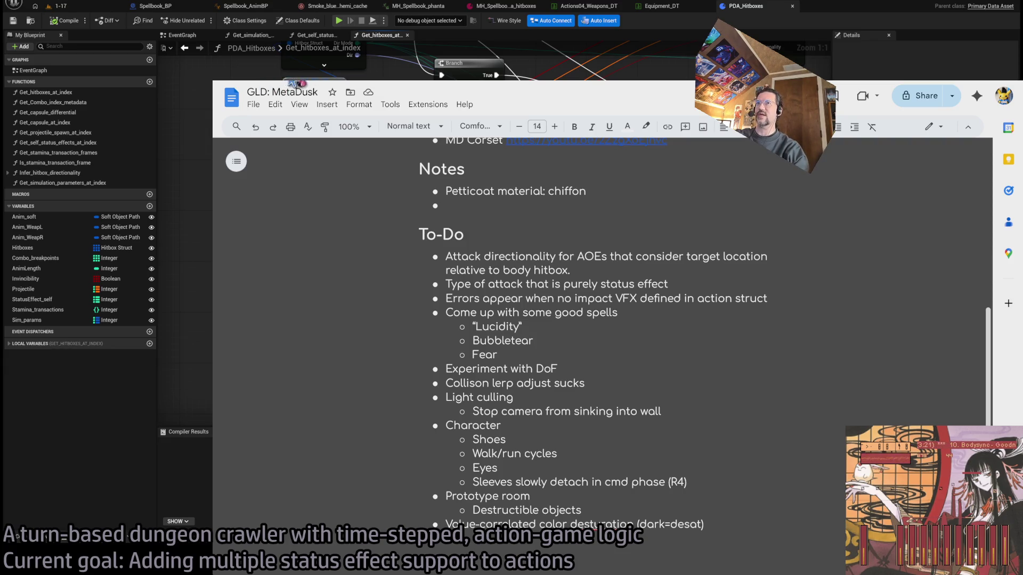
{"action": "key", "text": "ctrl+Tab"}
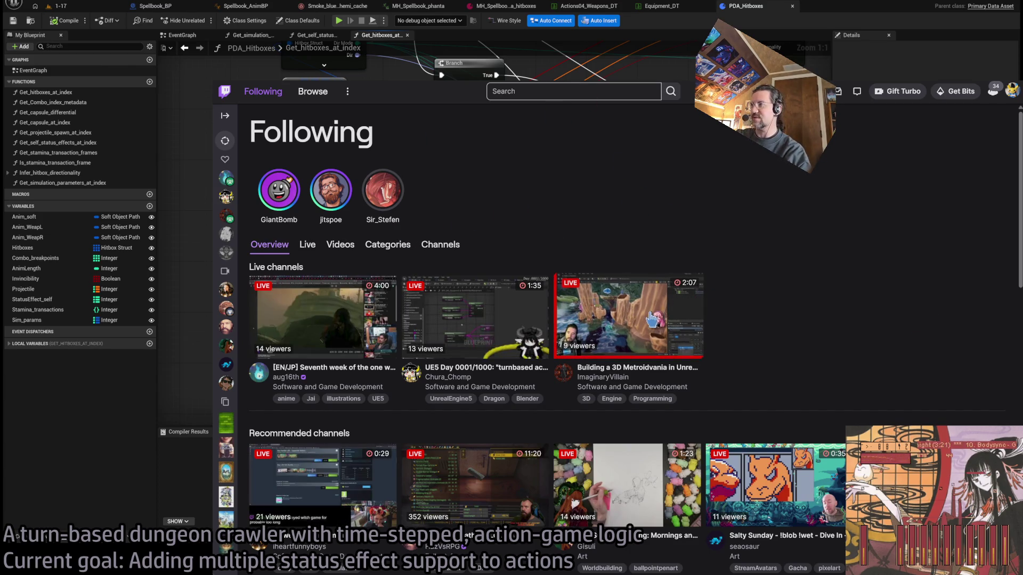
{"action": "left_click", "coordinate": [628, 317]}
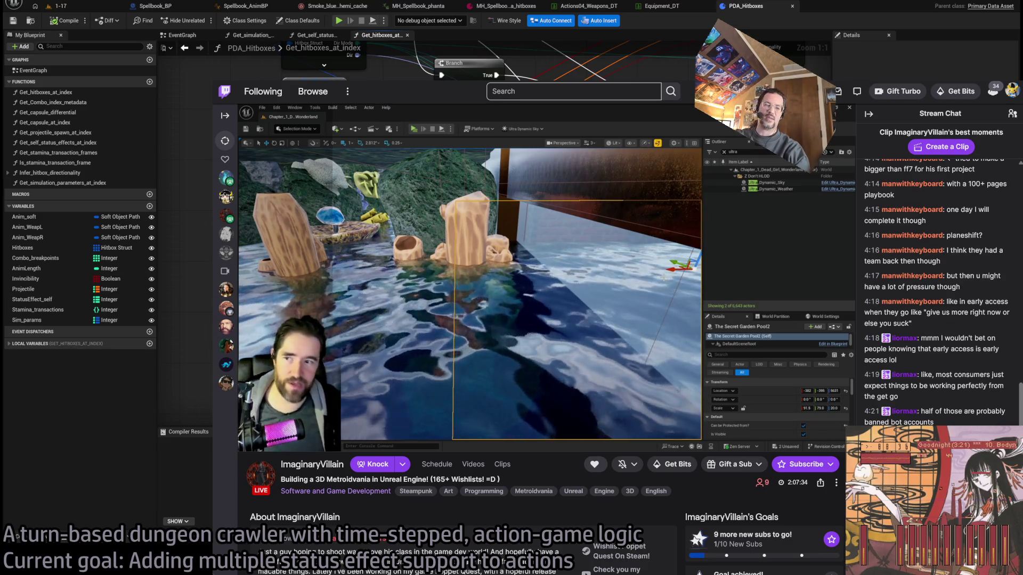
{"action": "left_click", "coordinate": [868, 113]}
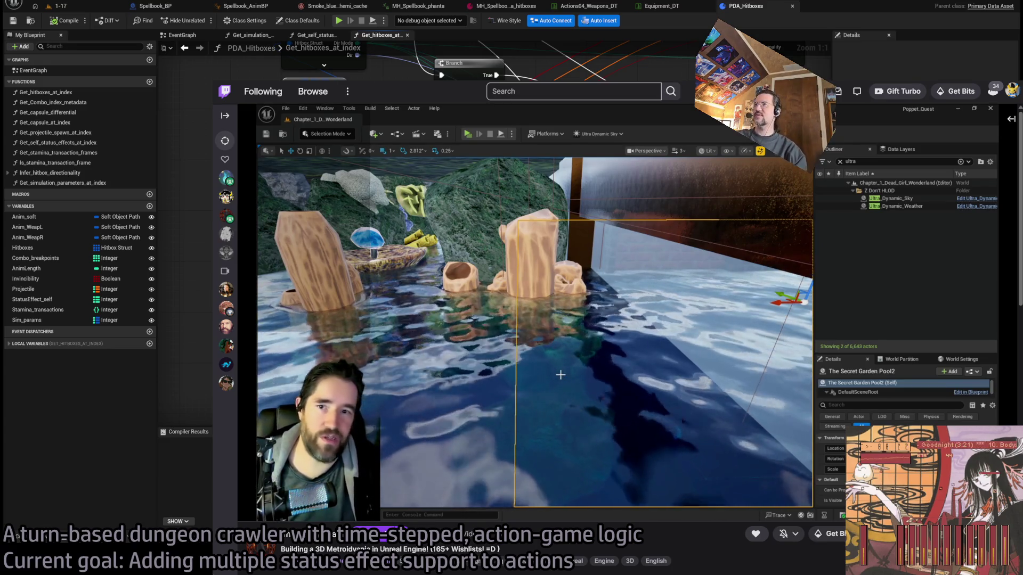
{"action": "left_click", "coordinate": [263, 92]}
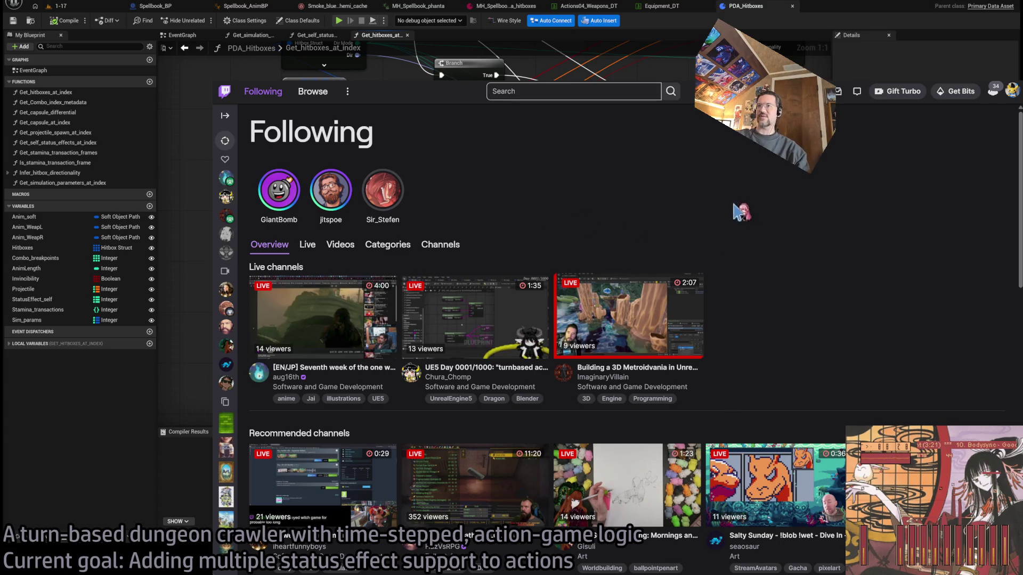
{"action": "key", "text": "ctrl+a"}
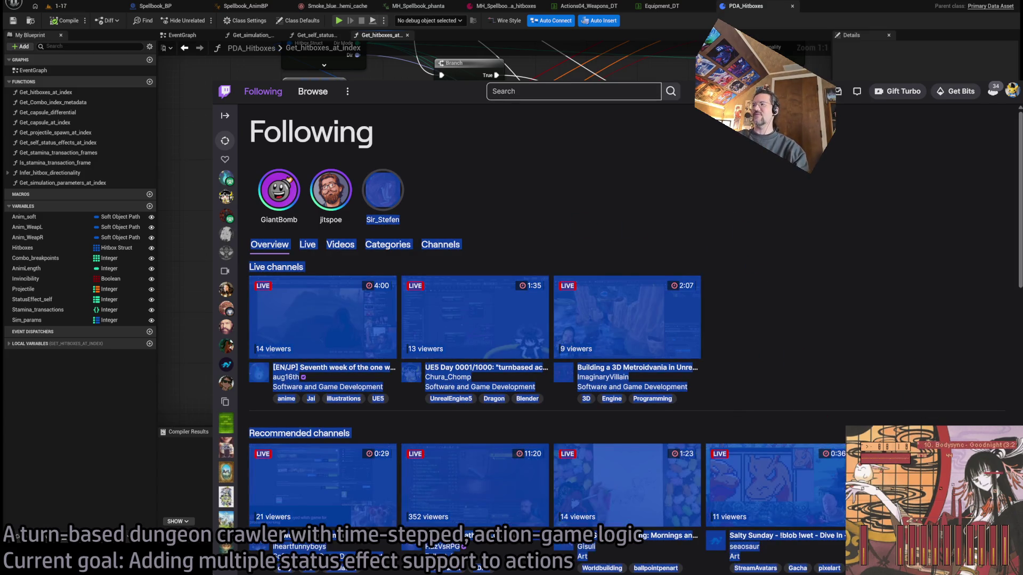
{"action": "scroll", "coordinate": [586, 320], "scroll_direction": "down", "scroll_amount": 5}
{"action": "left_click", "coordinate": [805, 343]}
{"action": "scroll", "coordinate": [804, 346], "scroll_direction": "up", "scroll_amount": 5}
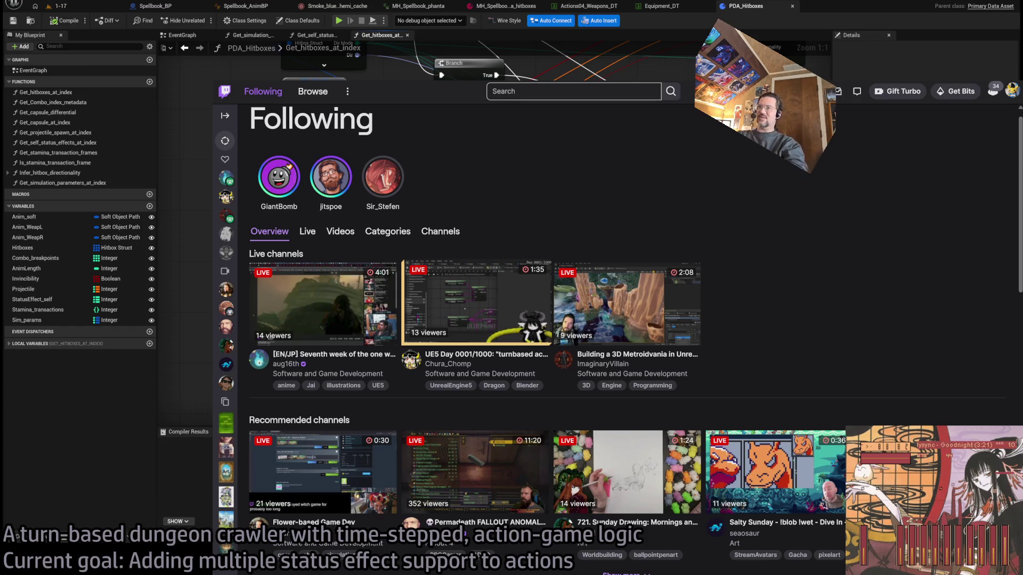
{"action": "left_click", "coordinate": [477, 301]}
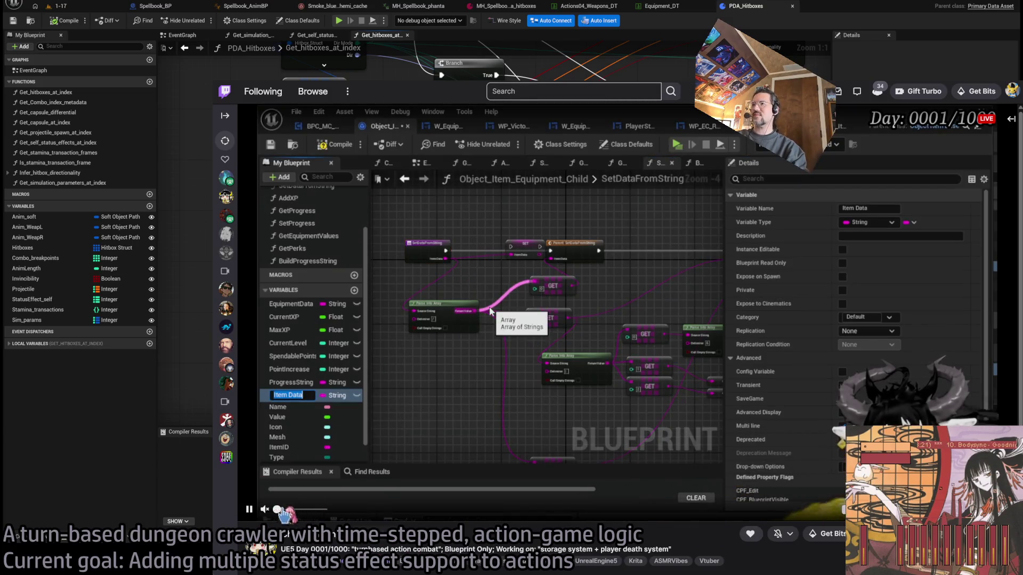
{"action": "key", "text": "alt+Left"}
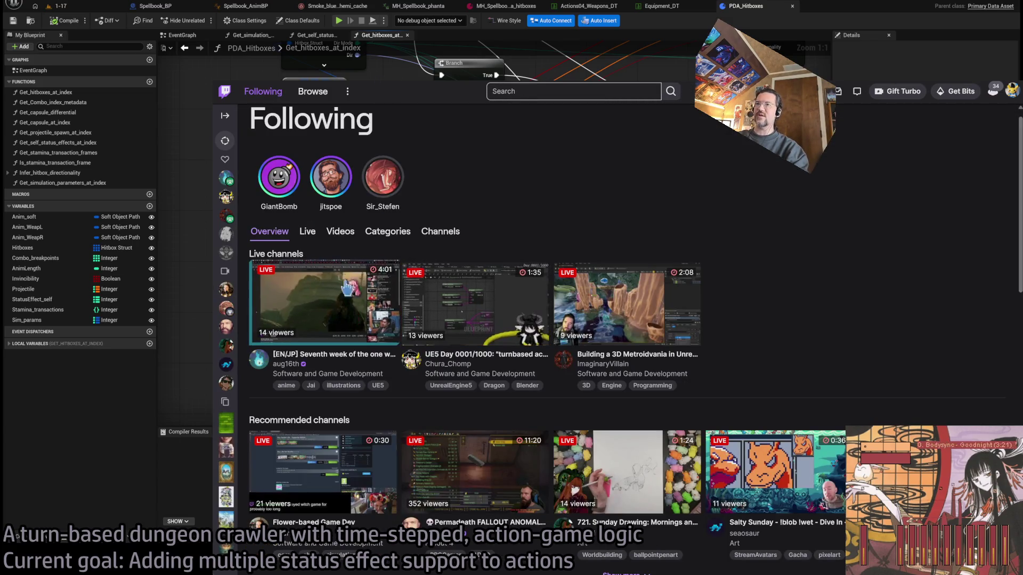
{"action": "left_click", "coordinate": [324, 303]}
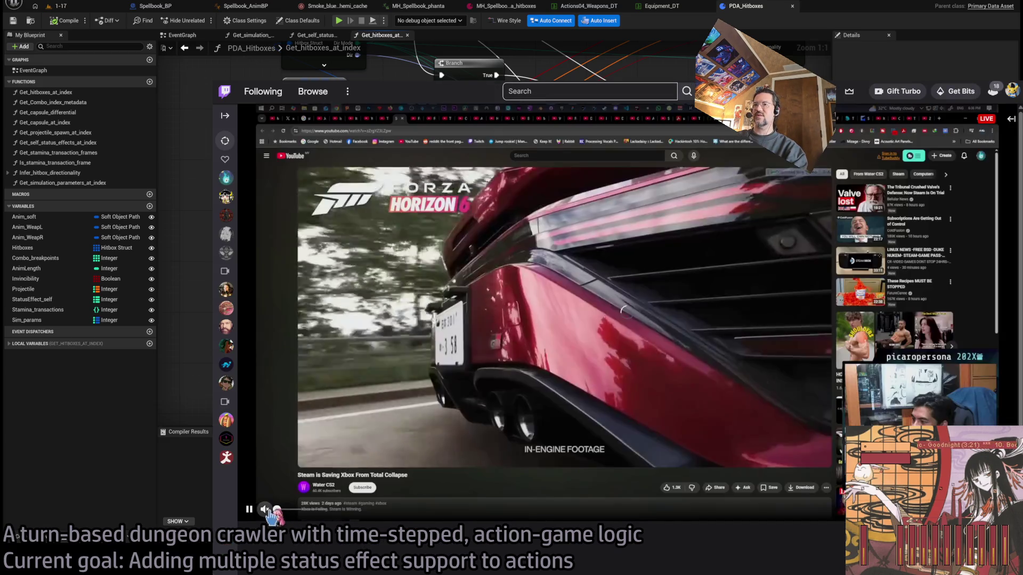
{"action": "left_click_drag", "start_coordinate": [301, 509], "coordinate": [322, 510]}
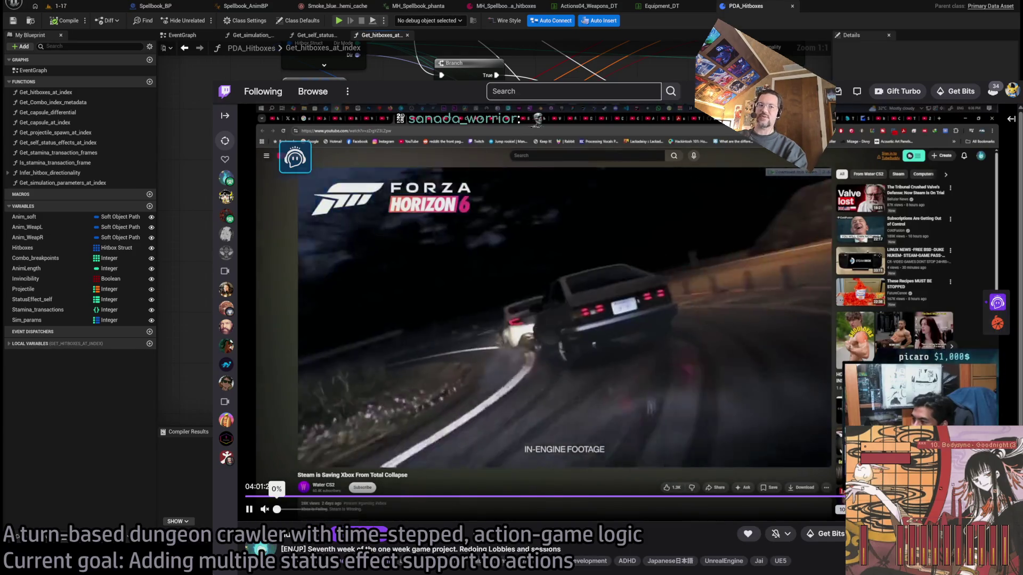
{"action": "key", "text": "alt+Left"}
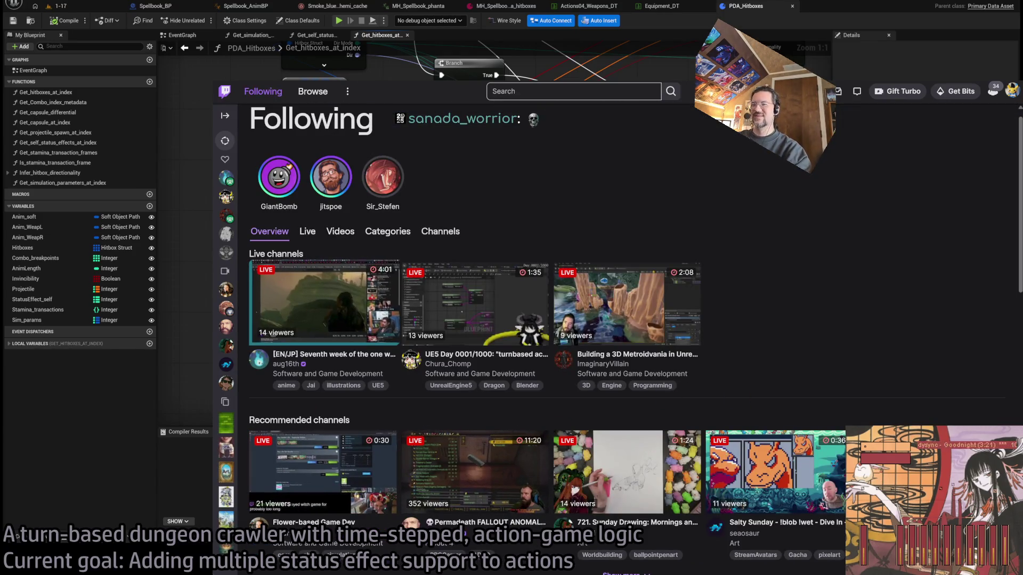
{"action": "scroll", "coordinate": [557, 368], "scroll_direction": "down", "scroll_amount": 1}
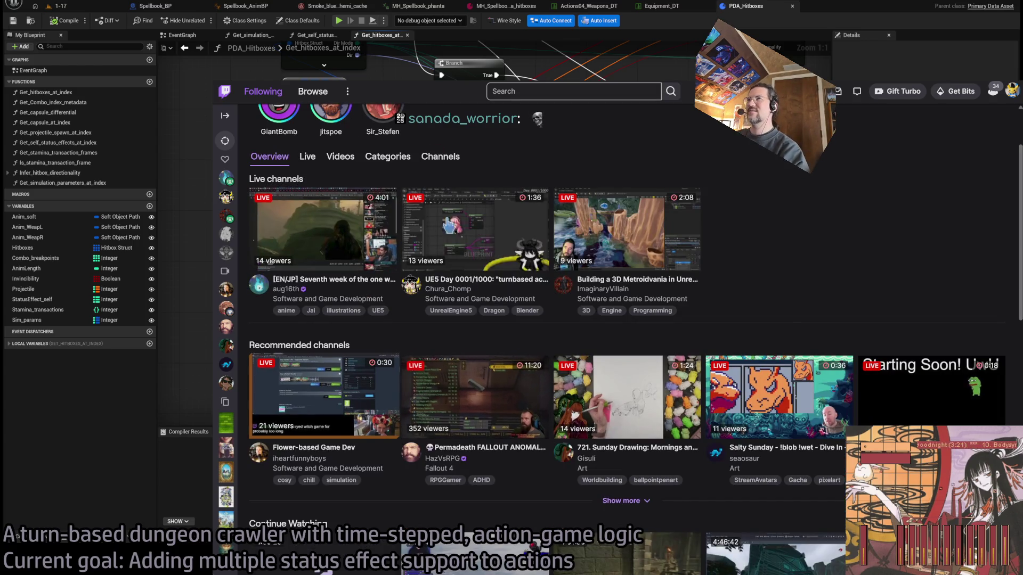
{"action": "left_click", "coordinate": [326, 397]}
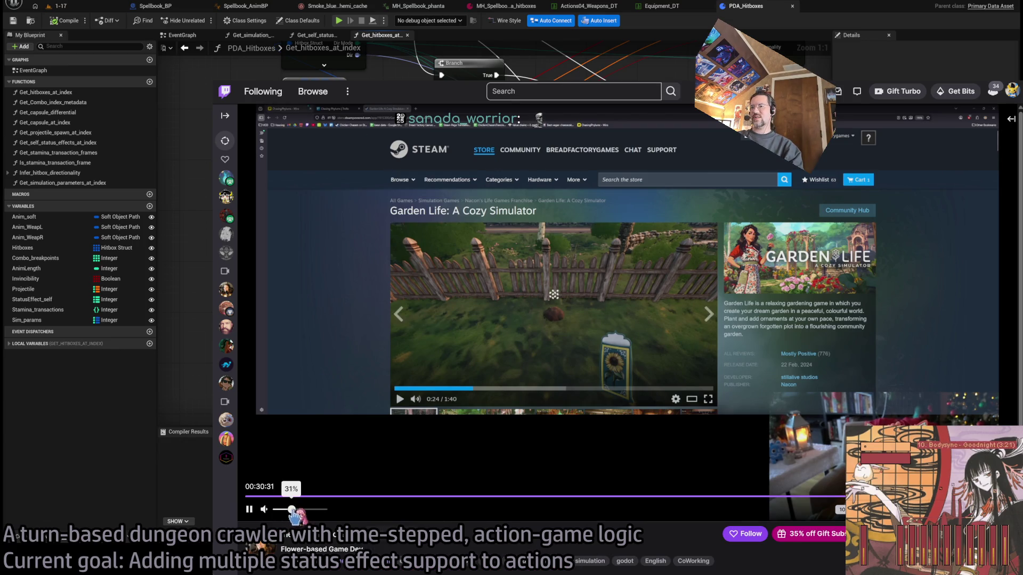
{"action": "left_click_drag", "start_coordinate": [294, 509], "coordinate": [323, 510]}
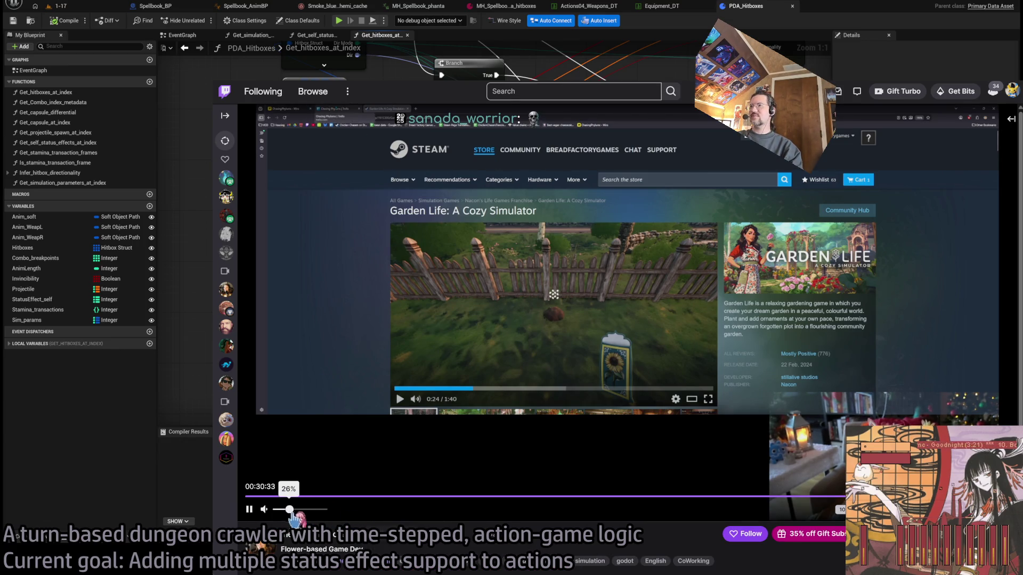
{"action": "left_click", "coordinate": [1011, 119]}
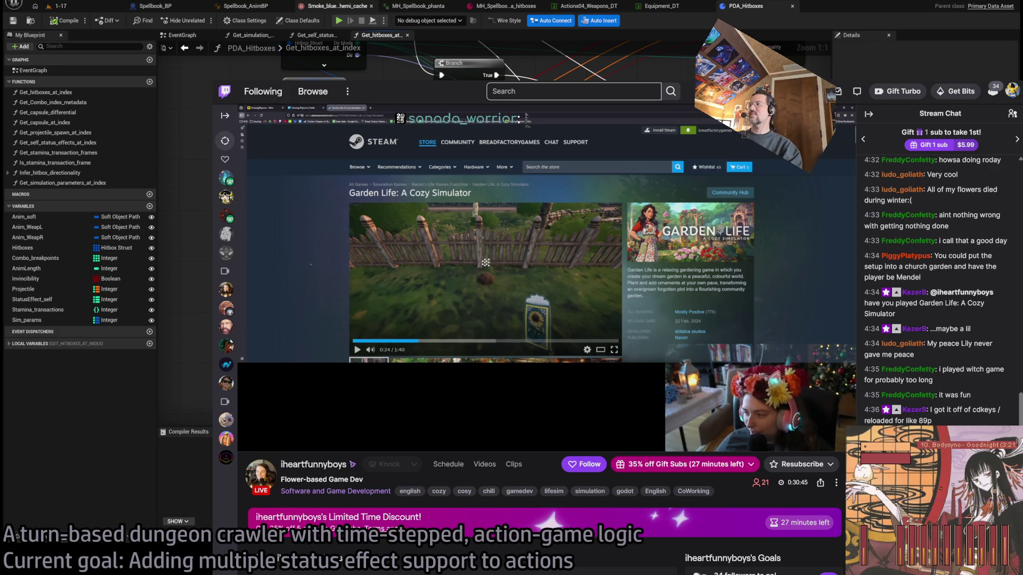
{"action": "left_click", "coordinate": [249, 440]}
{"action": "key", "text": "alt+Left"}
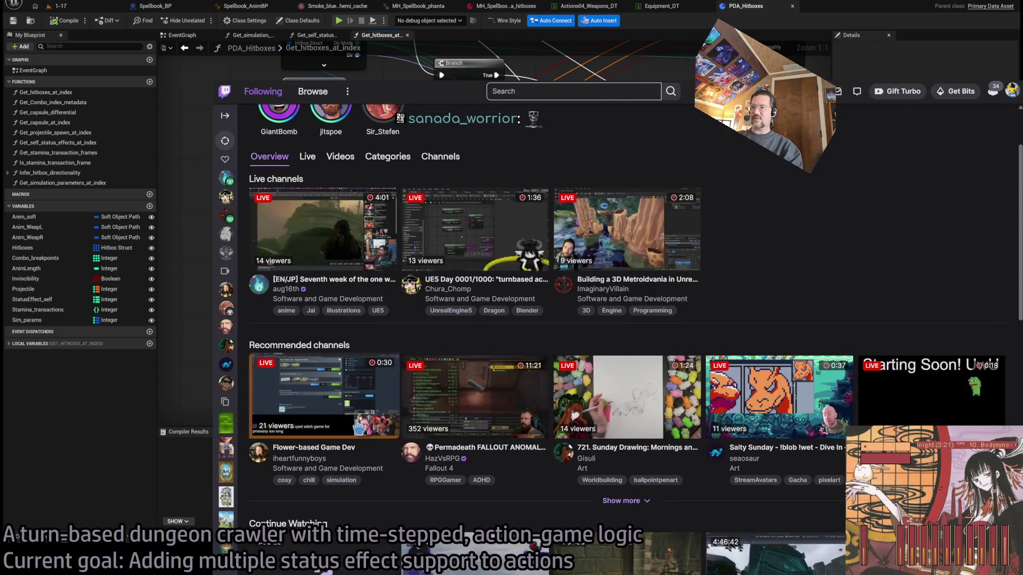